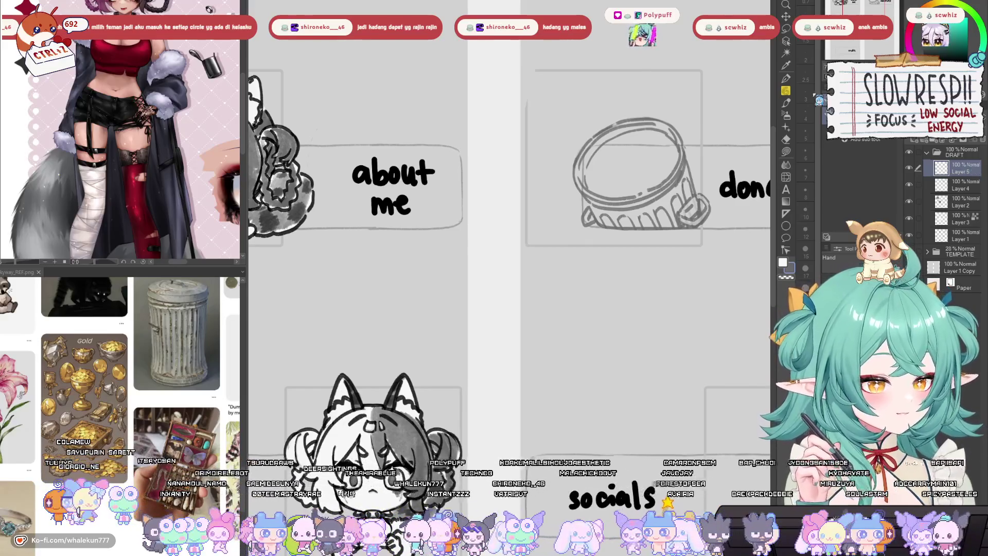
# Pan and zoom out across the page to review the rules, socials and credits panels
pyautogui.moveTo(690, 210)
pyautogui.mouseDown()
pyautogui.moveTo(649, 209)
pyautogui.moveTo(594, 240)
pyautogui.mouseUp()
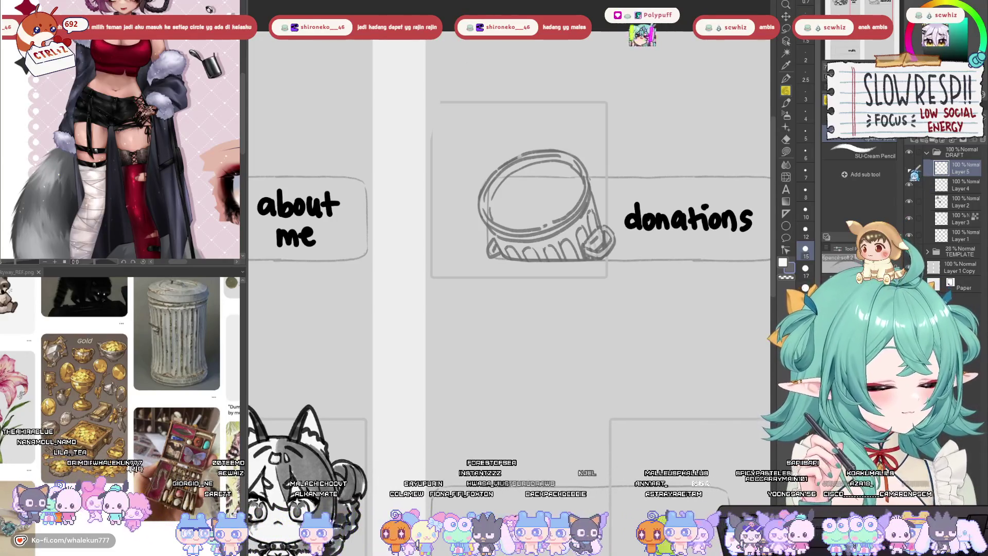
pyautogui.moveTo(724, 297)
pyautogui.mouseDown()
pyautogui.moveTo(683, 306)
pyautogui.moveTo(679, 350)
pyautogui.moveTo(690, 248)
pyautogui.mouseUp()
pyautogui.scroll(-3, 683, 306)
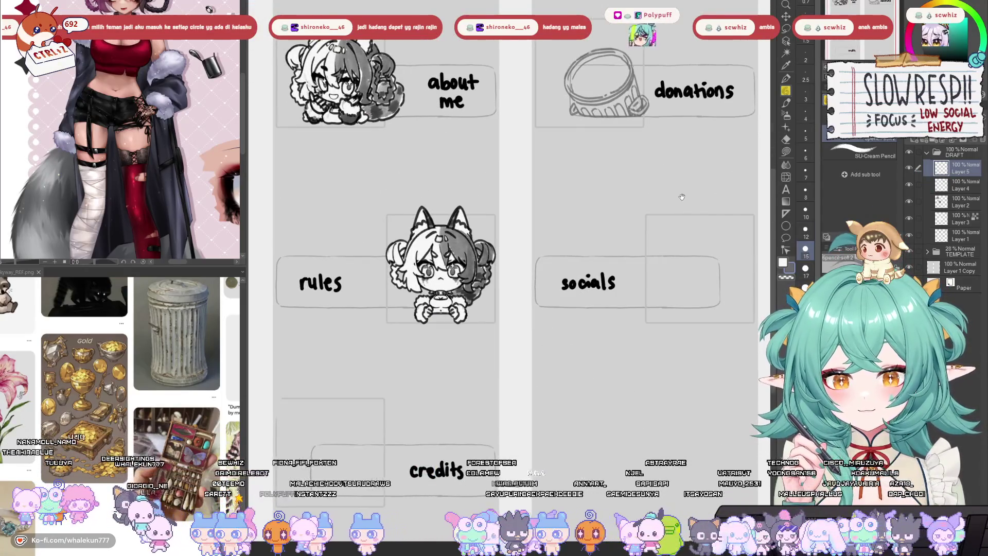
pyautogui.moveTo(667, 217); pyautogui.dragTo(666, 251)
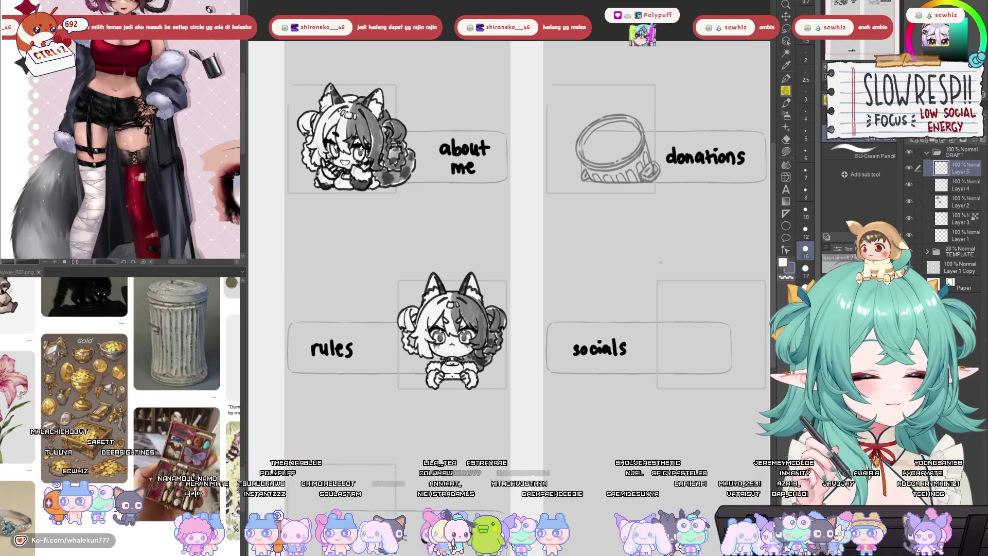
pyautogui.moveTo(661, 262); pyautogui.dragTo(642, 320)
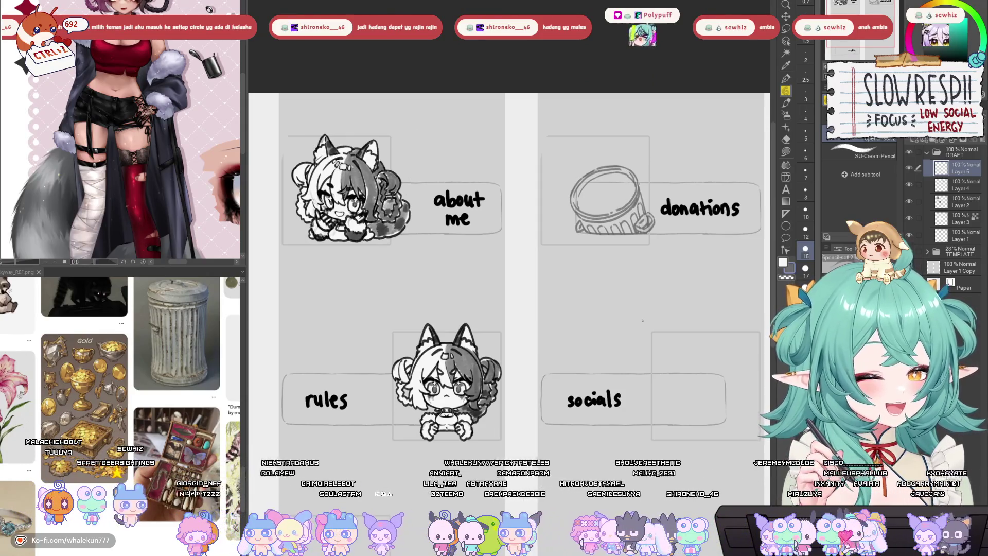
pyautogui.moveTo(673, 221); pyautogui.dragTo(663, 242)
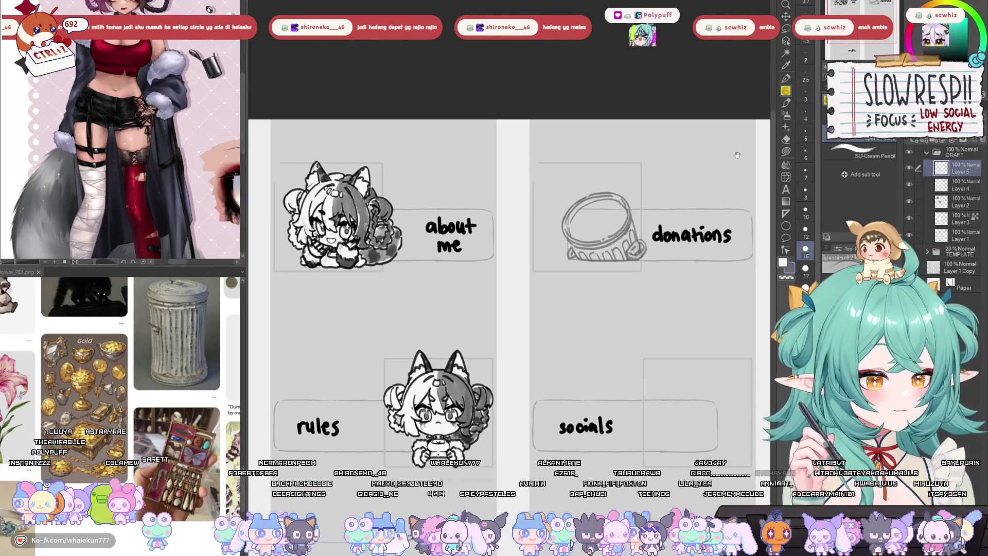
pyautogui.moveTo(706, 273); pyautogui.dragTo(703, 261)
# Centre the donations jar sketch and mirror the canvas to check it
pyautogui.press('h')
pyautogui.press('h')
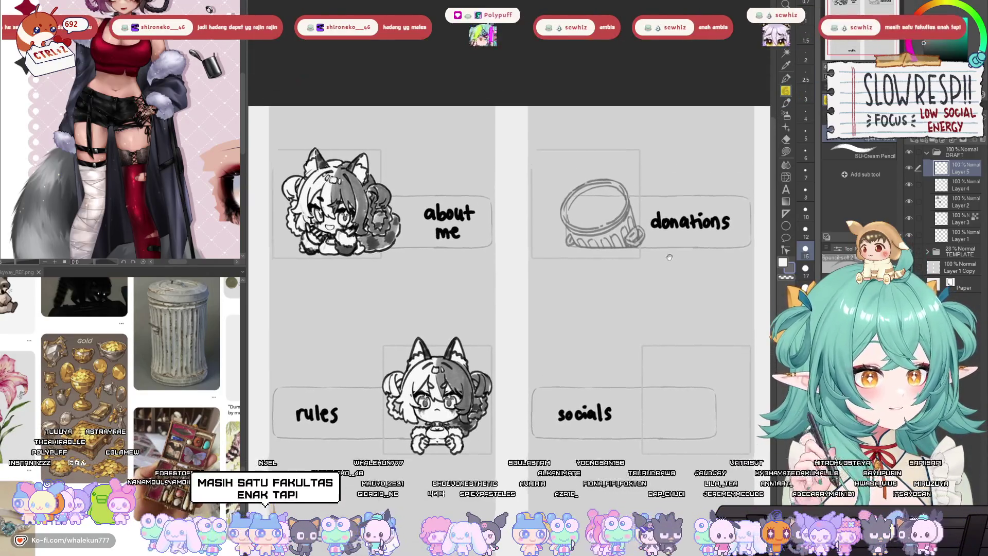
pyautogui.scroll(3, 634, 222)
pyautogui.moveTo(635, 222); pyautogui.dragTo(652, 244)
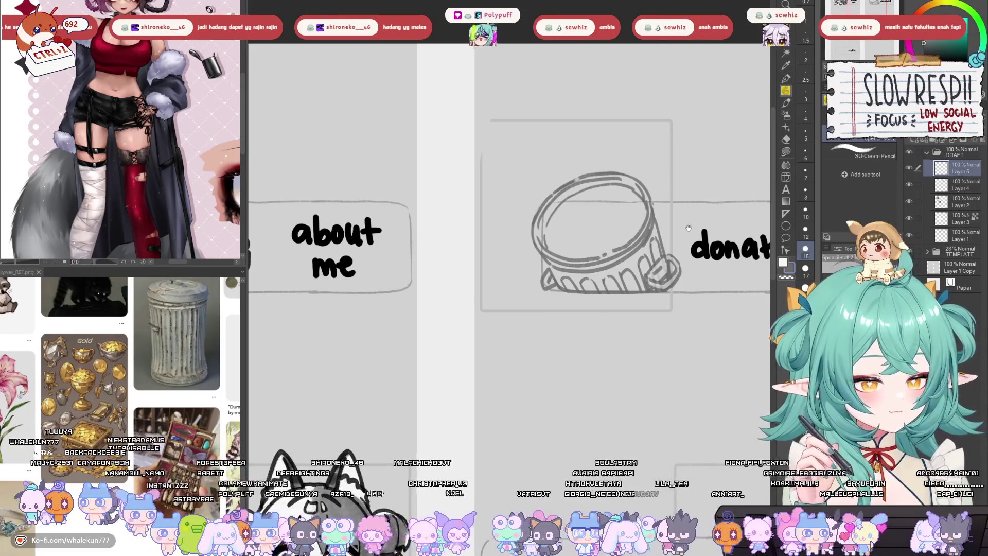
pyautogui.press('h')
pyautogui.press('h')
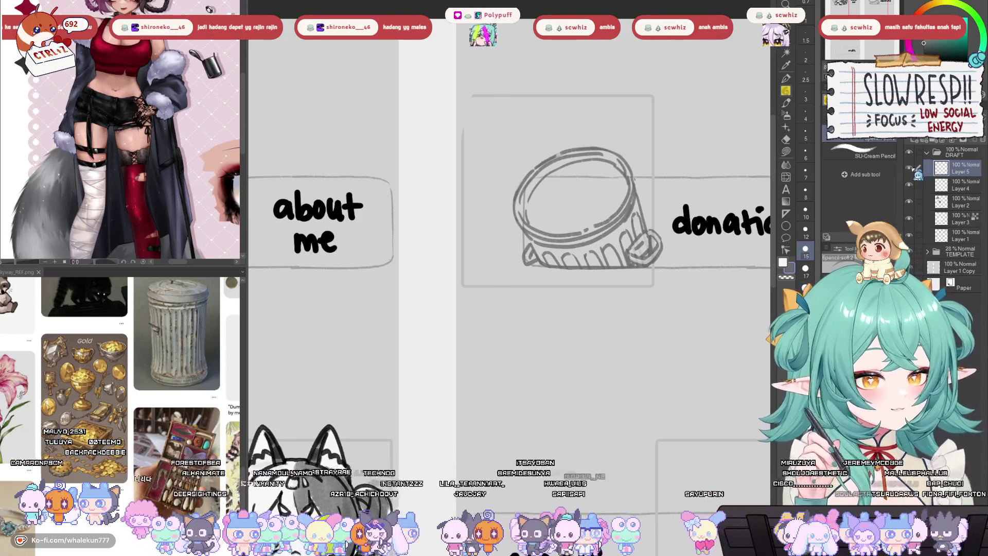
pyautogui.moveTo(547, 90); pyautogui.dragTo(535, 149)
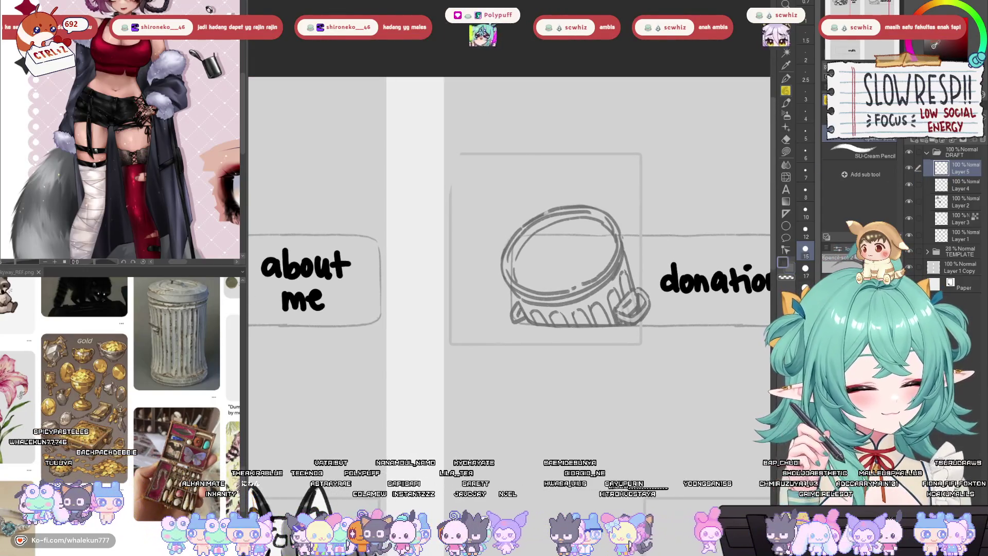
# Switch the drawing colour to black, undo a stray stroke, and select the jar sketch's layer
pyautogui.press('x')
pyautogui.scroll(-5, 513, 194)
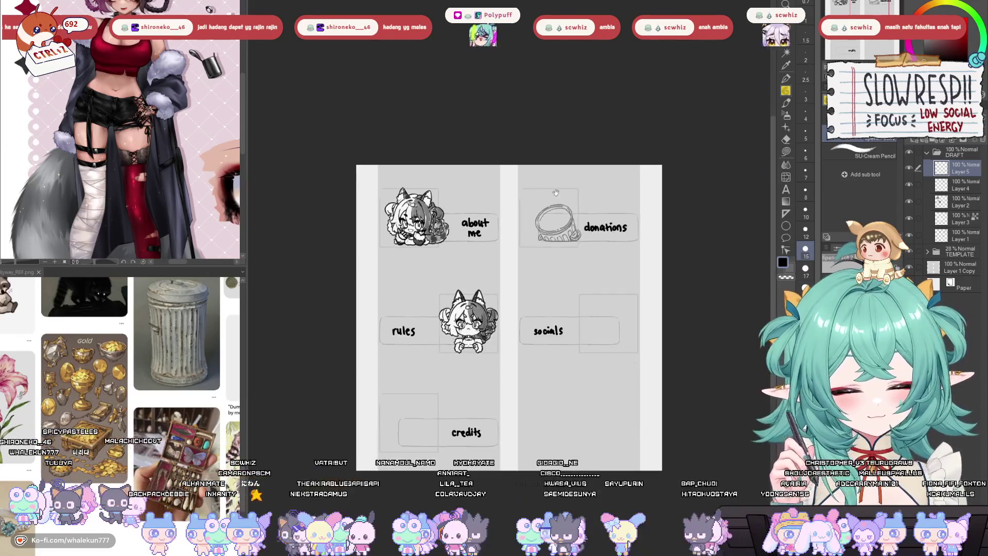
pyautogui.scroll(4, 513, 194)
pyautogui.moveTo(523, 211)
pyautogui.mouseDown()
pyautogui.moveTo(543, 166)
pyautogui.moveTo(528, 172)
pyautogui.moveTo(523, 232)
pyautogui.mouseUp()
pyautogui.hotkey('ctrl', 'z')
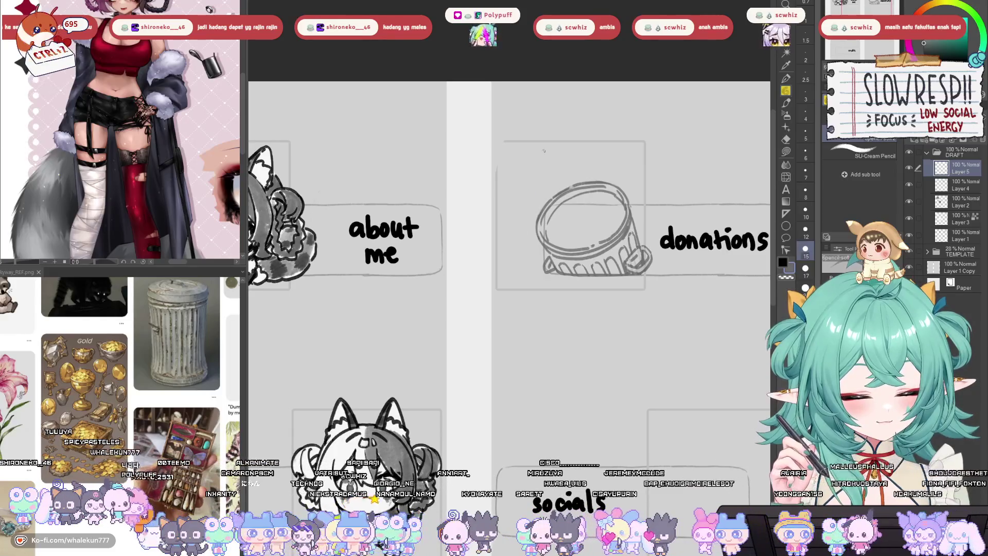
pyautogui.click(958, 186)
# Fade Layer 4 to 51% opacity and rough in an arc left of the jar on Layer 5
pyautogui.moveTo(959, 137); pyautogui.dragTo(942, 136)
pyautogui.click(958, 168)
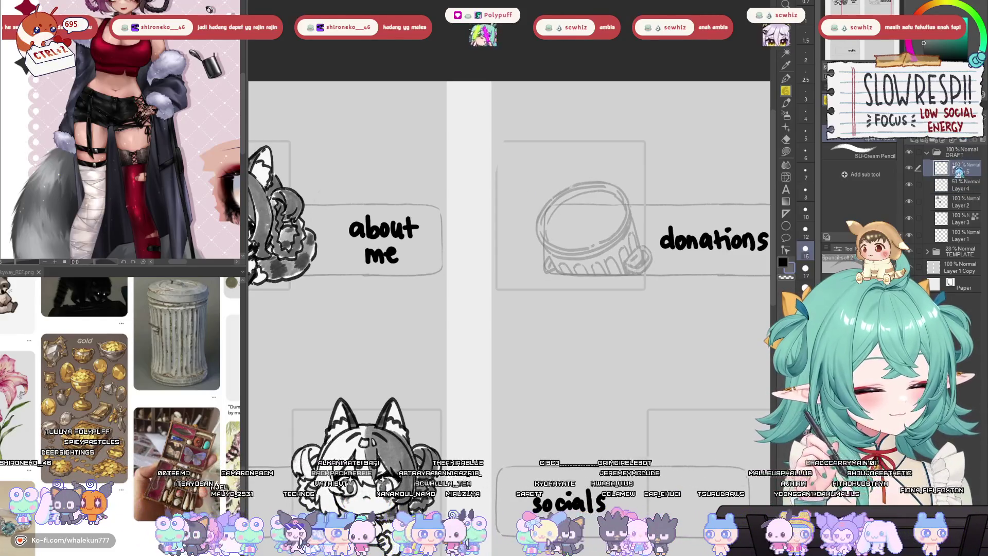
pyautogui.moveTo(581, 208); pyautogui.dragTo(588, 204)
pyautogui.moveTo(528, 166)
pyautogui.mouseDown()
pyautogui.moveTo(518, 200)
pyautogui.moveTo(538, 230)
pyautogui.mouseUp()
pyautogui.hotkey('ctrl', 'z')
pyautogui.moveTo(530, 162); pyautogui.dragTo(519, 221)
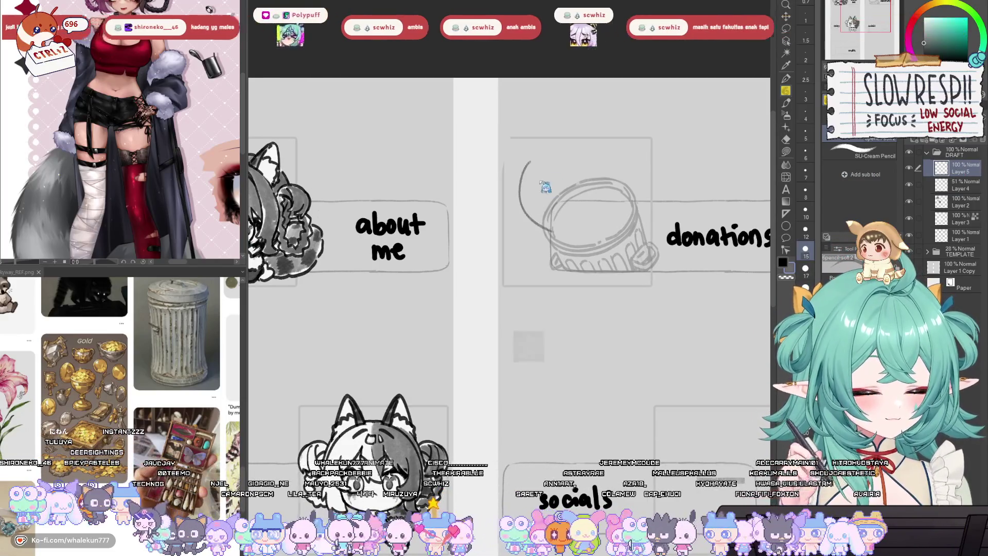
pyautogui.hotkey('ctrl', 'z')
pyautogui.moveTo(530, 175); pyautogui.dragTo(566, 249)
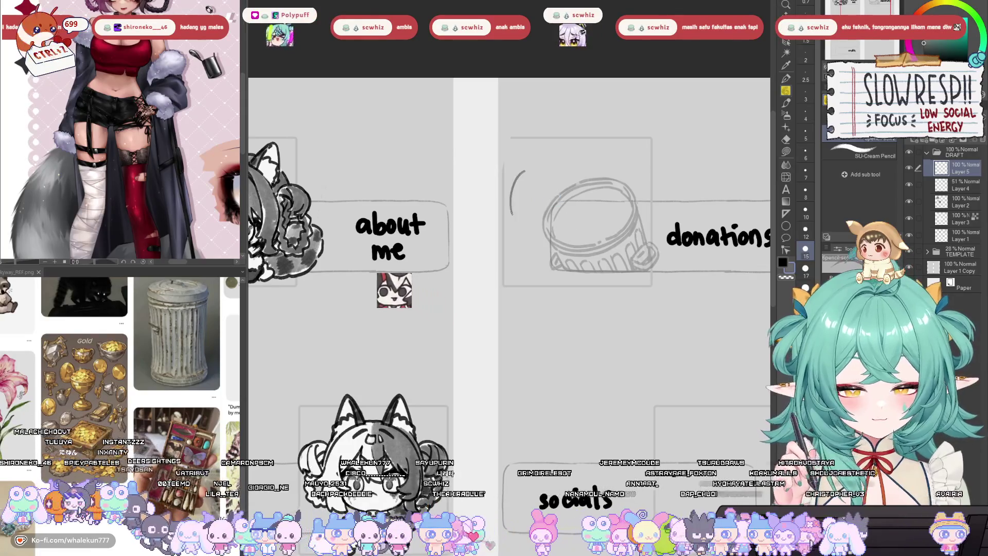
pyautogui.hotkey('ctrl', 'z')
pyautogui.moveTo(530, 175); pyautogui.dragTo(566, 250)
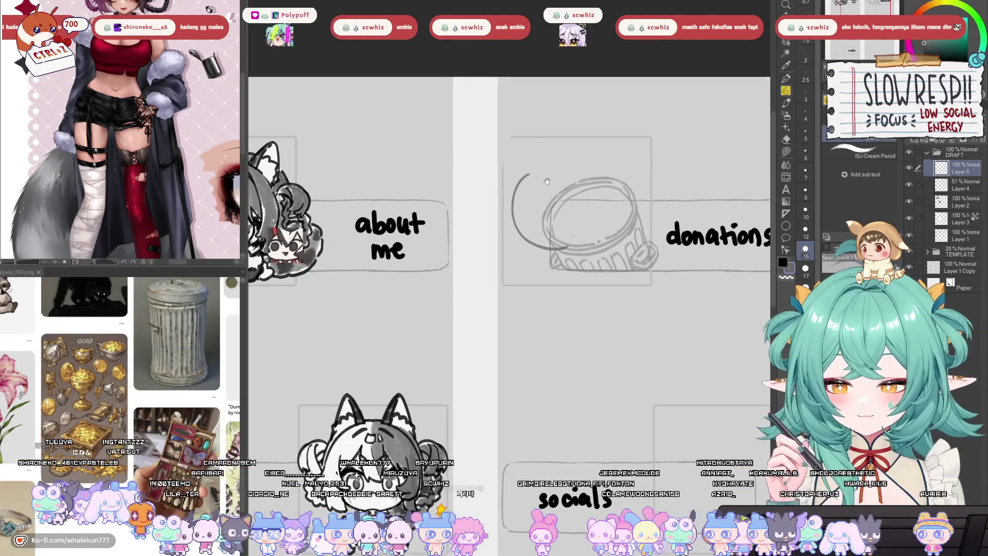
# Draw the head circle over the jar with a vertical guide line through it
pyautogui.scroll(-1, 543, 147)
pyautogui.moveTo(589, 202); pyautogui.dragTo(592, 172)
pyautogui.scroll(2, 593, 183)
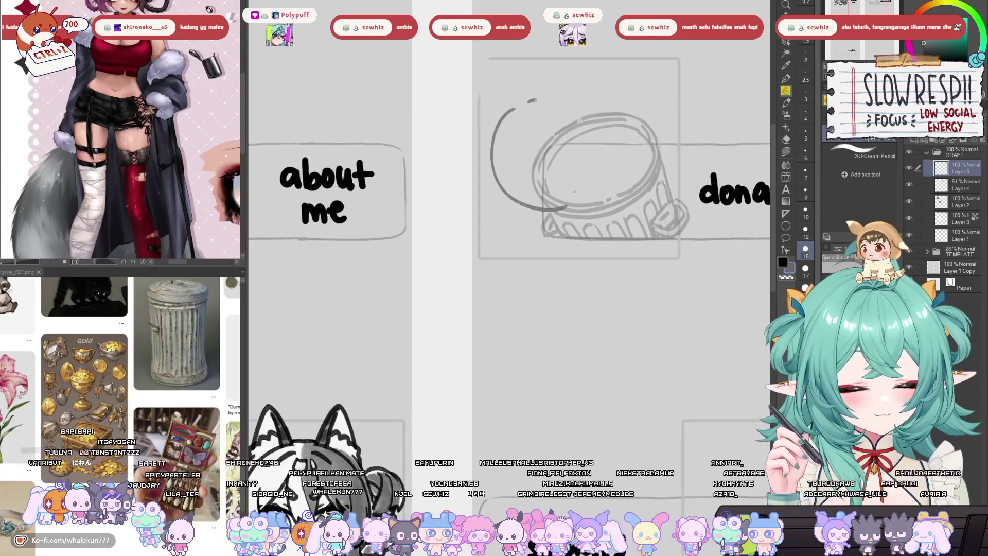
pyautogui.moveTo(526, 104)
pyautogui.mouseDown()
pyautogui.moveTo(572, 99)
pyautogui.moveTo(607, 157)
pyautogui.moveTo(590, 198)
pyautogui.moveTo(597, 180)
pyautogui.mouseUp()
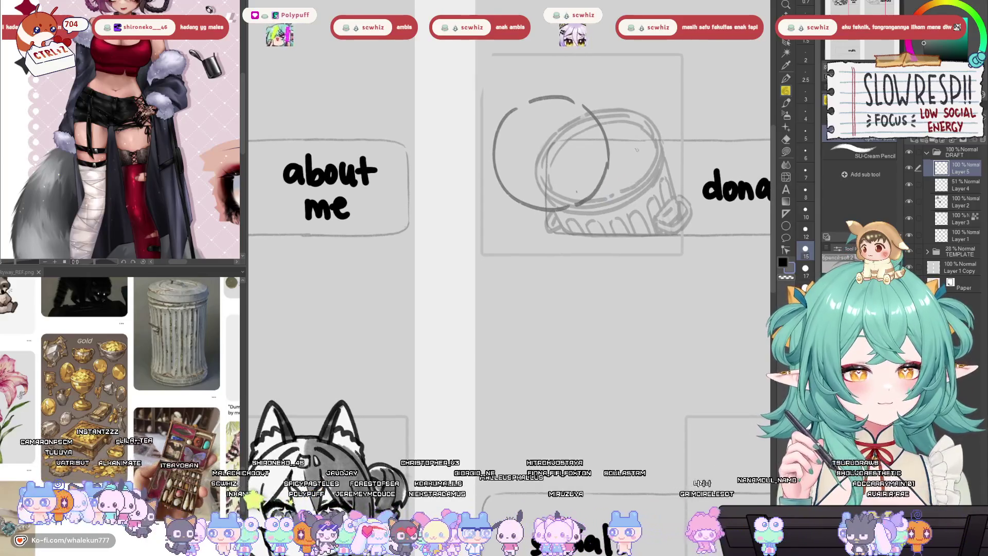
pyautogui.moveTo(636, 149); pyautogui.dragTo(637, 137)
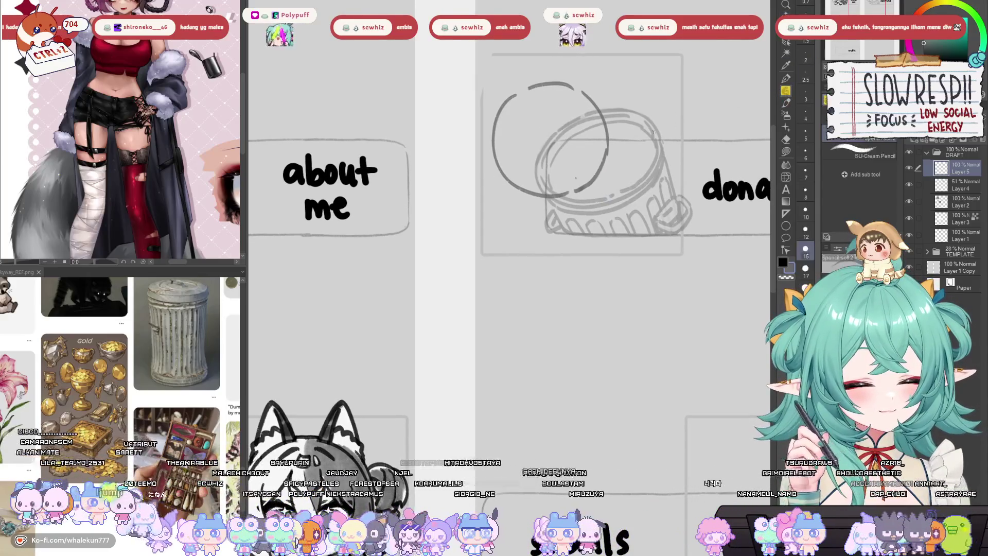
pyautogui.moveTo(621, 179); pyautogui.dragTo(638, 187)
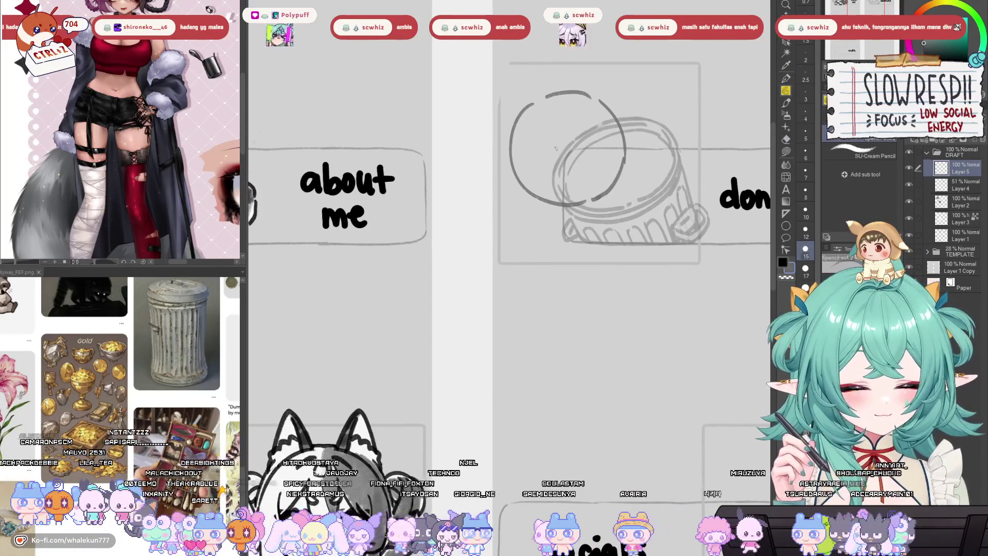
pyautogui.moveTo(555, 149); pyautogui.dragTo(566, 218)
pyautogui.moveTo(564, 177)
pyautogui.mouseDown()
pyautogui.moveTo(628, 137)
pyautogui.moveTo(566, 193)
pyautogui.moveTo(569, 226)
pyautogui.mouseUp()
pyautogui.scroll(-3, 628, 137)
pyautogui.scroll(3, 627, 137)
pyautogui.scroll(2, 566, 193)
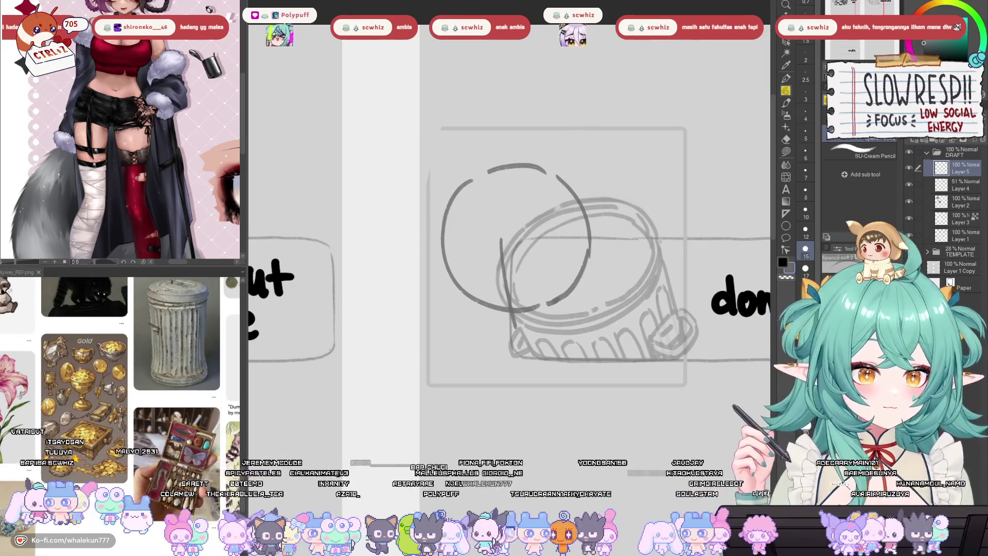
pyautogui.moveTo(493, 360)
pyautogui.mouseDown()
pyautogui.moveTo(484, 334)
pyautogui.moveTo(625, 227)
pyautogui.moveTo(563, 293)
pyautogui.moveTo(636, 219)
pyautogui.mouseUp()
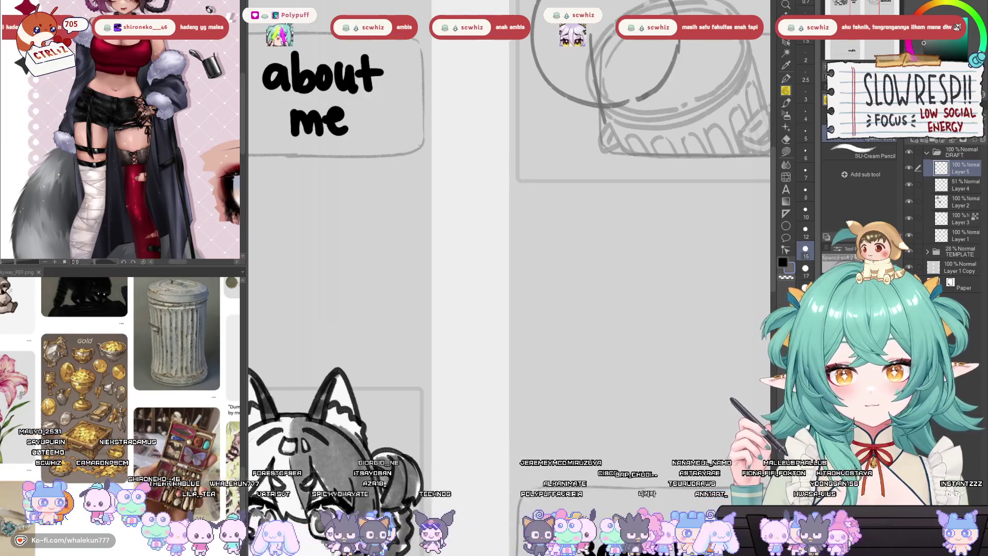
pyautogui.moveTo(515, 77); pyautogui.dragTo(422, 244)
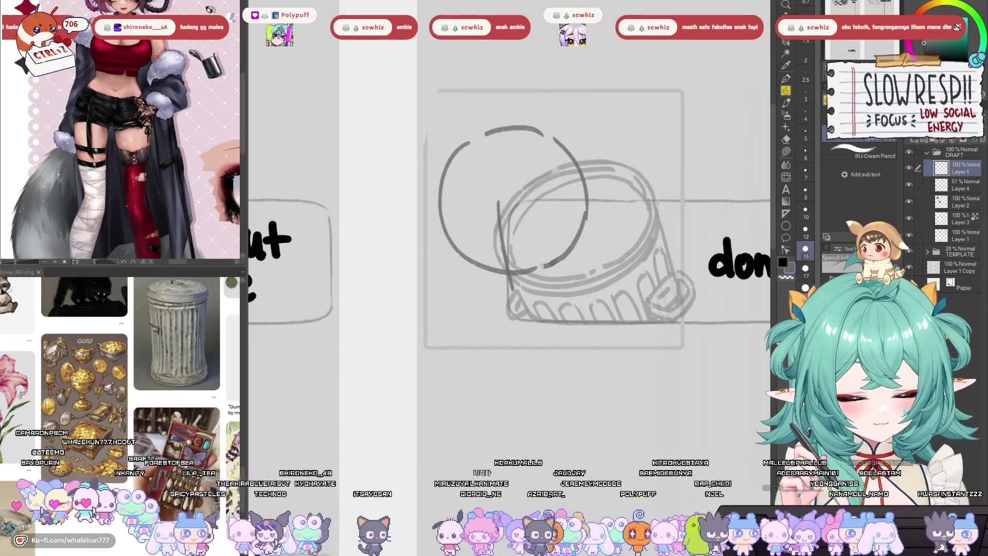
# Move the circle up and erase the vertical line inside it
pyautogui.moveTo(570, 171); pyautogui.dragTo(566, 148)
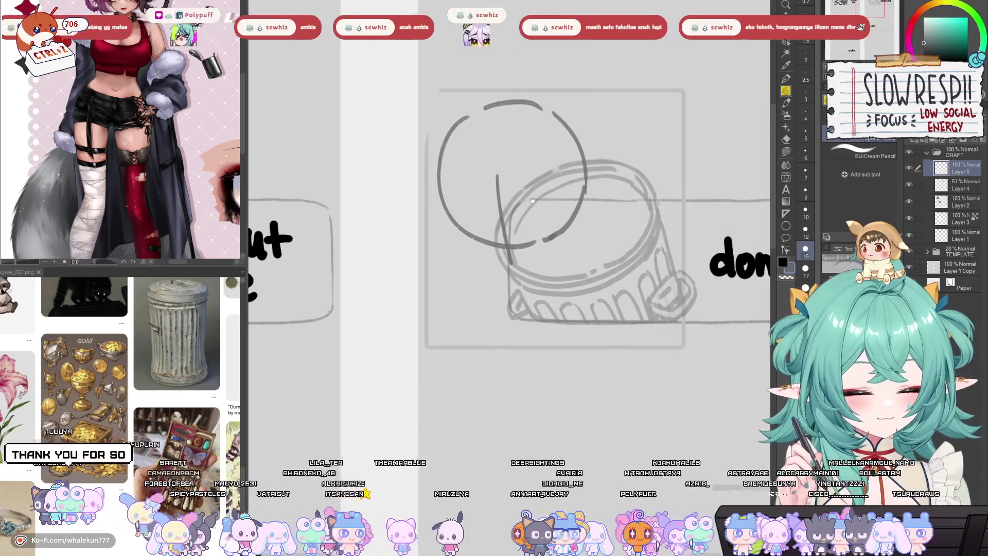
pyautogui.press('e')
pyautogui.moveTo(496, 173); pyautogui.dragTo(499, 212)
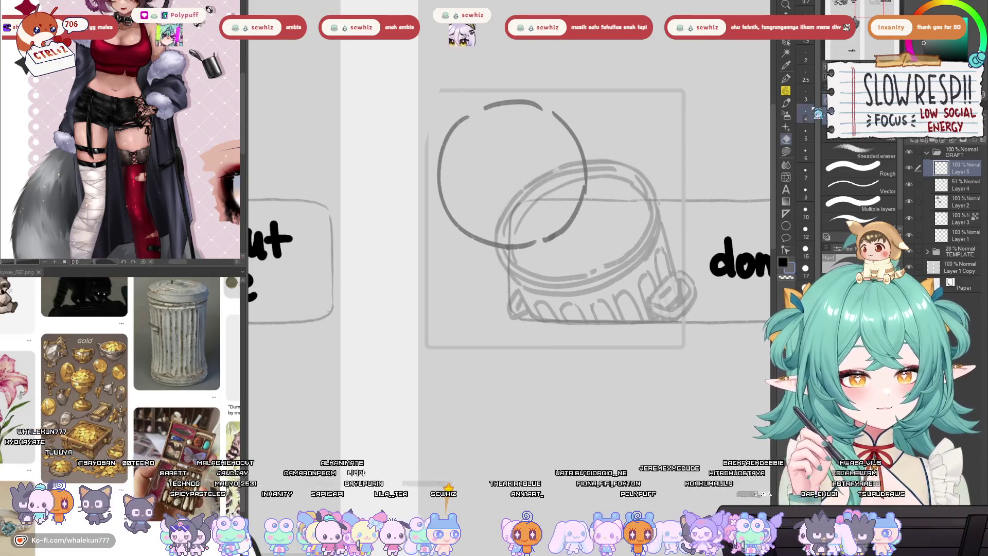
pyautogui.press('p')
pyautogui.moveTo(529, 147)
pyautogui.mouseDown()
pyautogui.moveTo(521, 210)
pyautogui.moveTo(537, 233)
pyautogui.mouseUp()
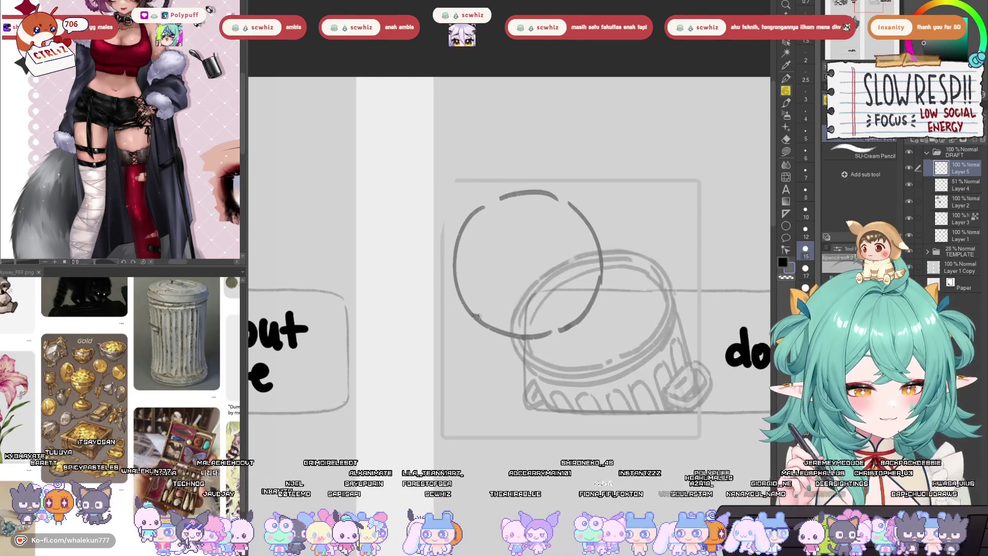
# Draw a curve along the circle's bottom and diagonal strokes forming an X guide
pyautogui.moveTo(478, 316); pyautogui.dragTo(555, 297)
pyautogui.hotkey('ctrl', 'z')
pyautogui.moveTo(459, 313)
pyautogui.mouseDown()
pyautogui.moveTo(555, 300)
pyautogui.moveTo(531, 269)
pyautogui.mouseUp()
pyautogui.moveTo(498, 218); pyautogui.dragTo(533, 306)
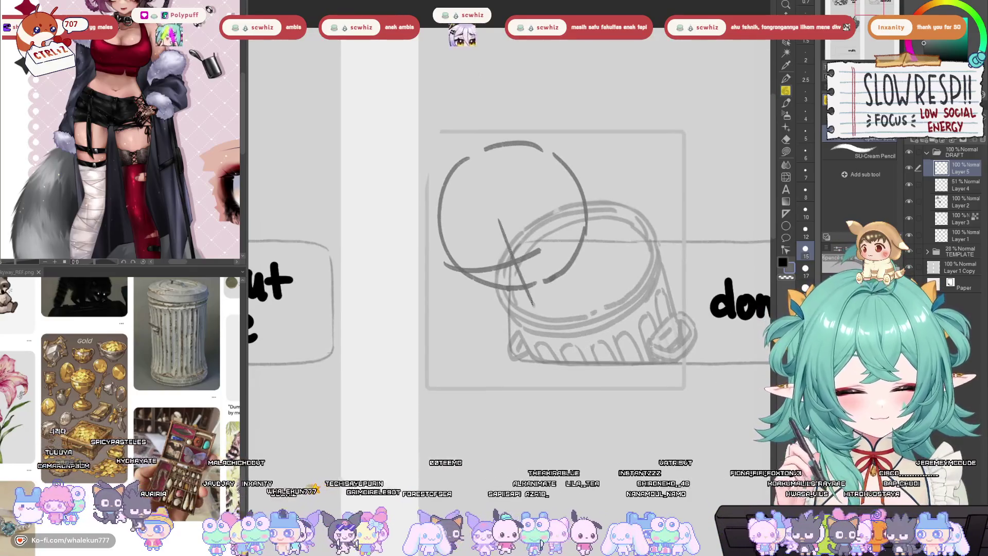
pyautogui.hotkey('ctrl', 'z')
pyautogui.moveTo(498, 210); pyautogui.dragTo(532, 301)
pyautogui.hotkey('ctrl', 'z')
pyautogui.moveTo(506, 192); pyautogui.dragTo(547, 300)
pyautogui.hotkey('ctrl', 'z')
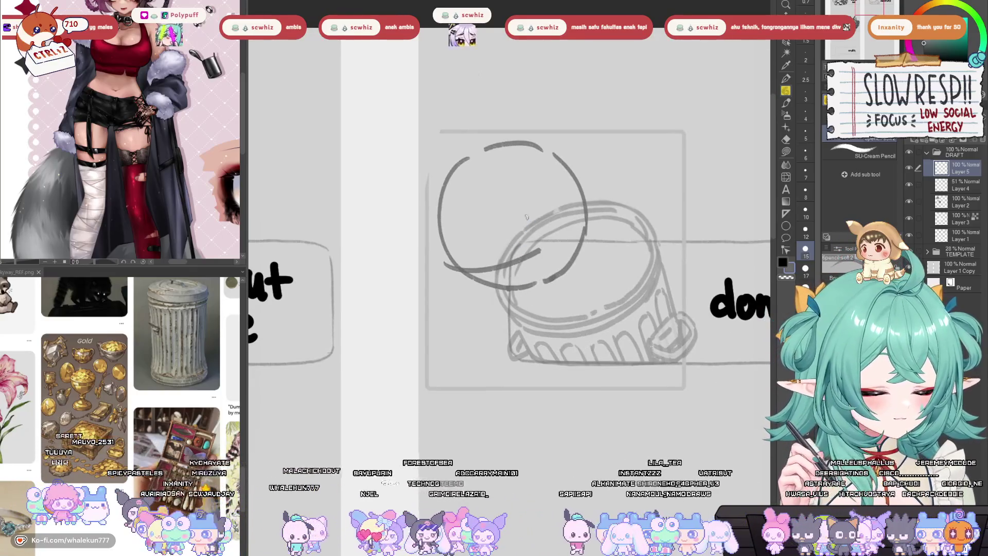
pyautogui.moveTo(511, 193); pyautogui.dragTo(549, 303)
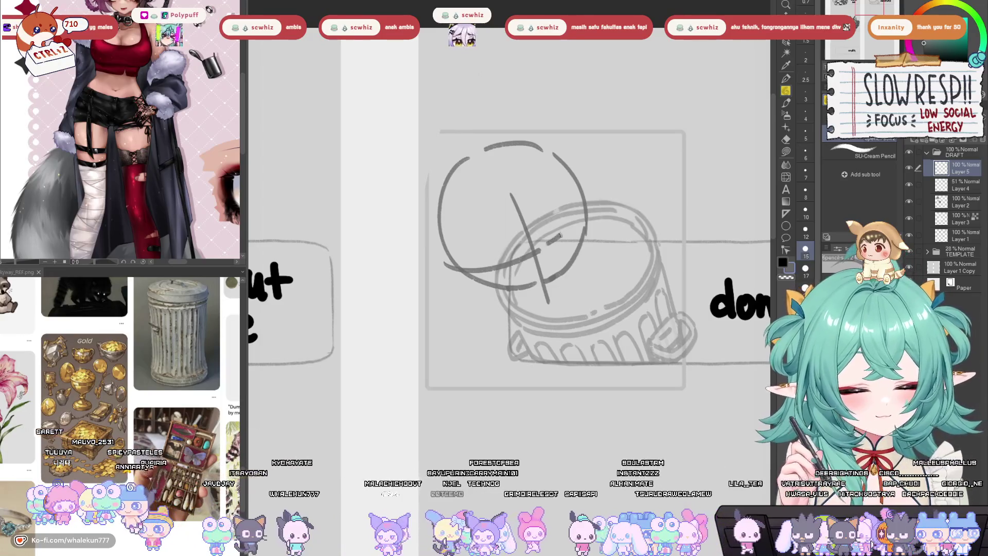
pyautogui.moveTo(560, 235); pyautogui.dragTo(580, 220)
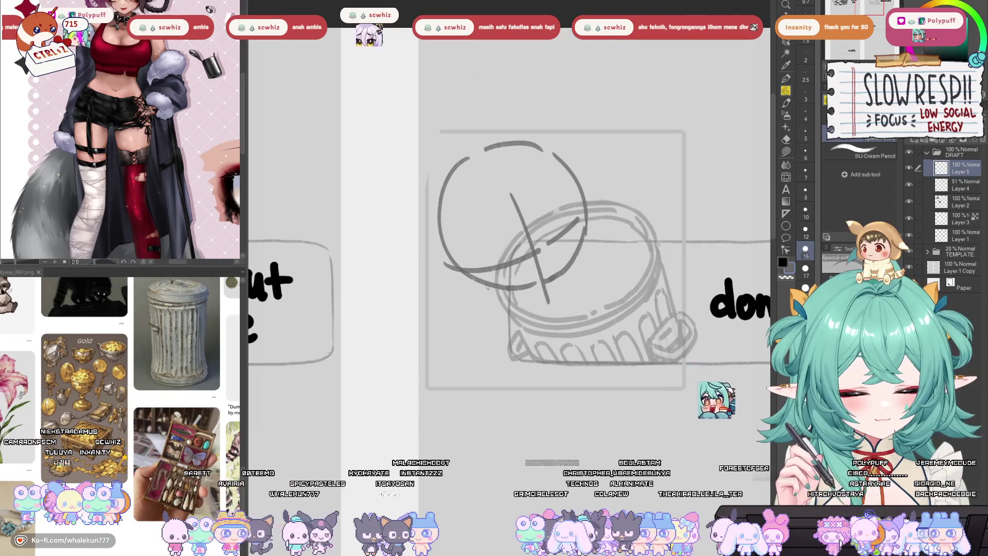
# Sketch a short hook curve at the guide line's lower end and nudge it into place
pyautogui.moveTo(545, 297)
pyautogui.mouseDown()
pyautogui.moveTo(529, 313)
pyautogui.moveTo(555, 301)
pyautogui.moveTo(583, 316)
pyautogui.moveTo(546, 309)
pyautogui.mouseUp()
pyautogui.moveTo(621, 279); pyautogui.dragTo(625, 286)
pyautogui.press('p')
pyautogui.hotkey('ctrl', 'd')
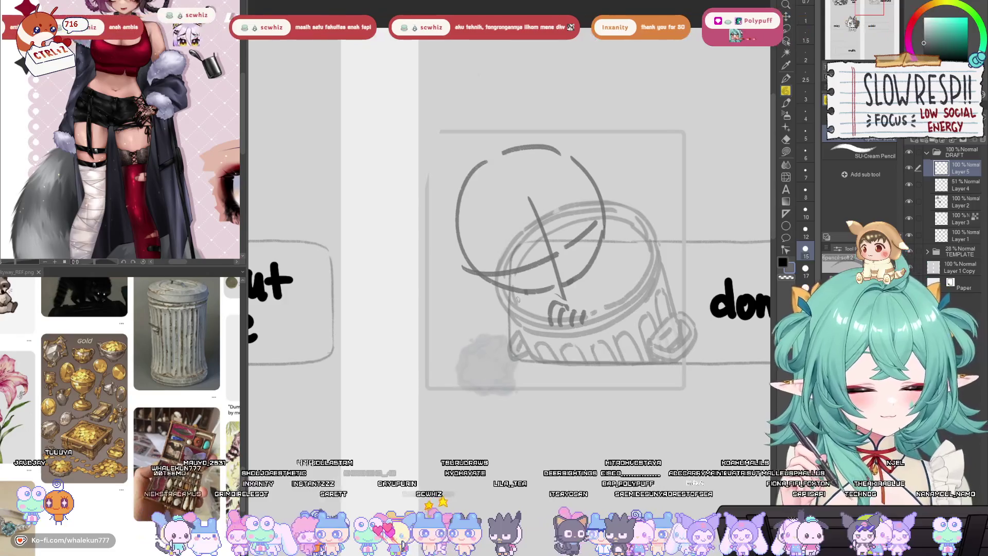
# Mirror the canvas to check proportions, then switch to the shared Live Soon image
pyautogui.moveTo(511, 298); pyautogui.dragTo(507, 302)
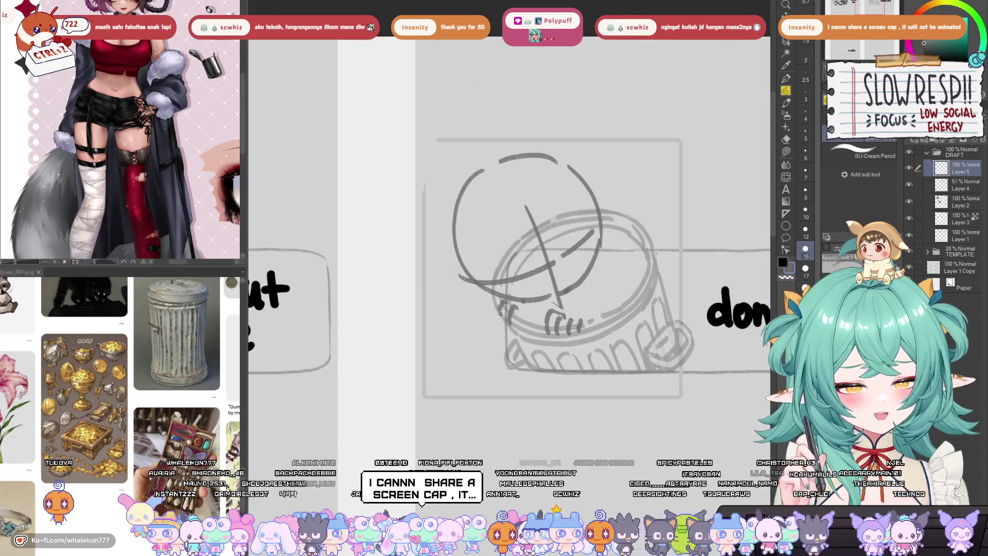
pyautogui.moveTo(552, 261); pyautogui.dragTo(527, 290)
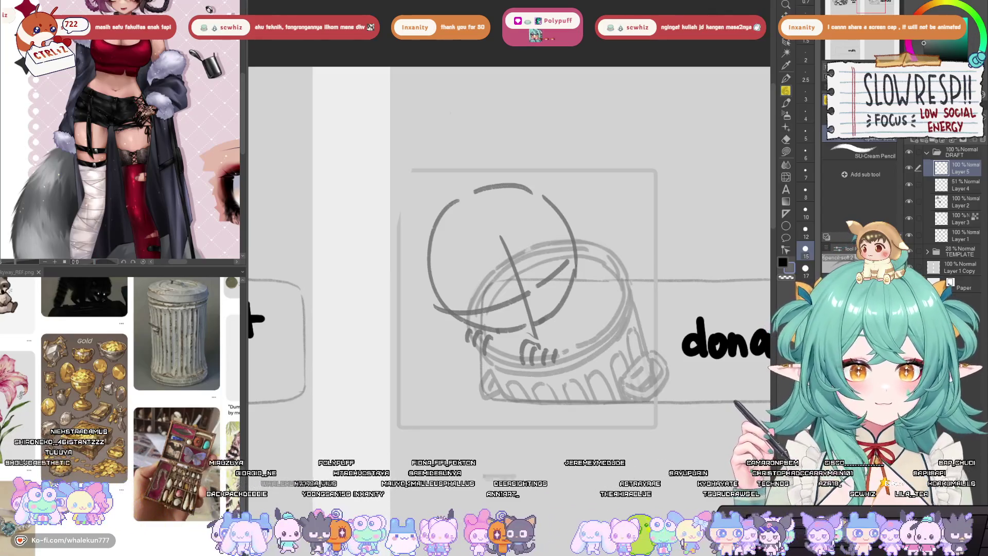
pyautogui.press('h')
pyautogui.moveTo(616, 336)
pyautogui.mouseDown()
pyautogui.moveTo(616, 299)
pyautogui.moveTo(618, 343)
pyautogui.moveTo(613, 334)
pyautogui.moveTo(632, 336)
pyautogui.mouseUp()
pyautogui.press('h')
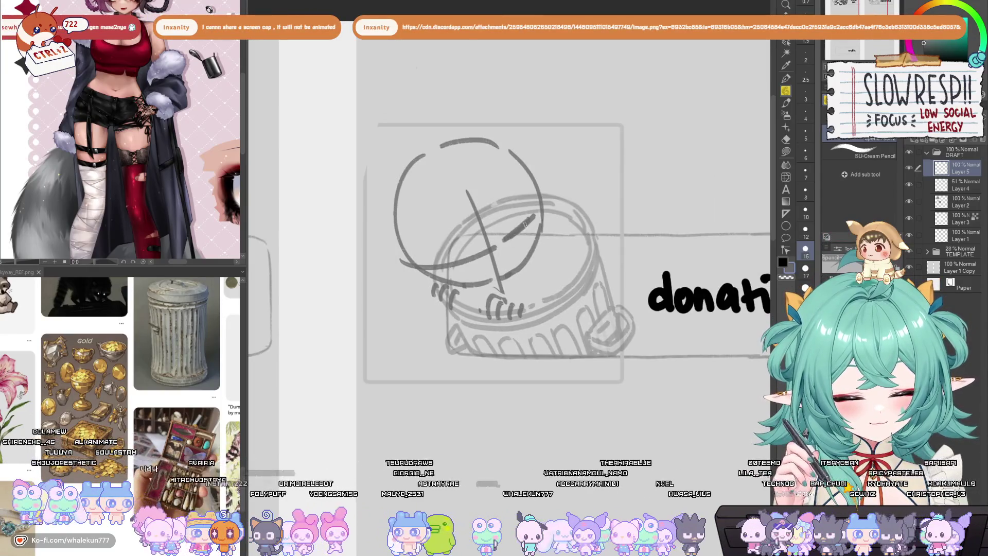
pyautogui.moveTo(517, 222); pyautogui.dragTo(518, 243)
pyautogui.press('h')
pyautogui.press('h')
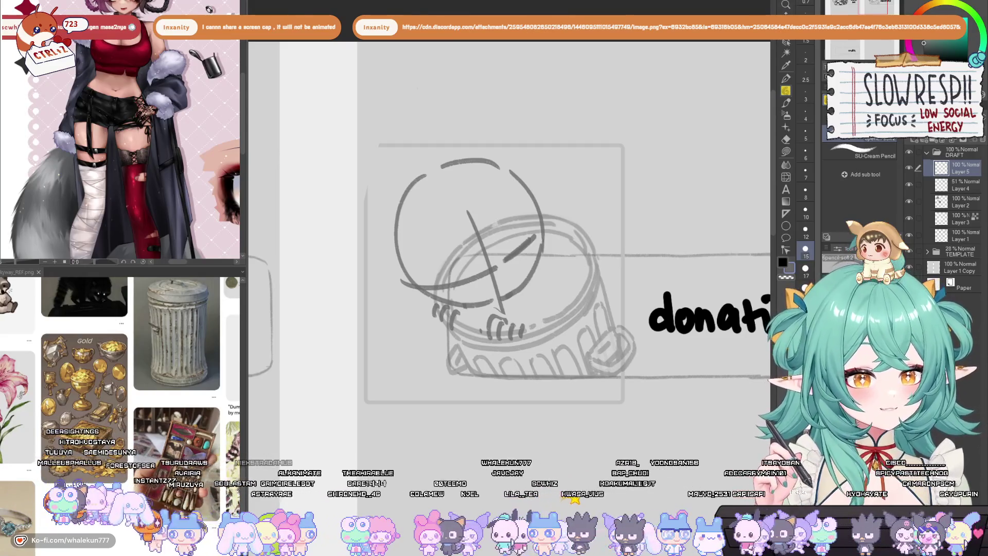
pyautogui.hotkey('alt', 'Tab')
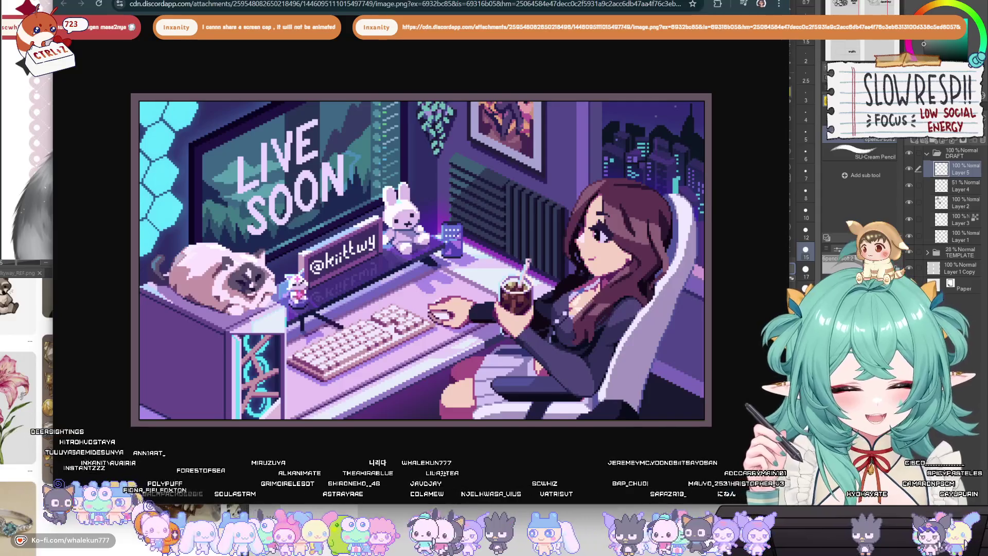
# Move the image.png window down and left, then close it with Ctrl+W
pyautogui.moveTo(376, 1); pyautogui.dragTo(373, 12)
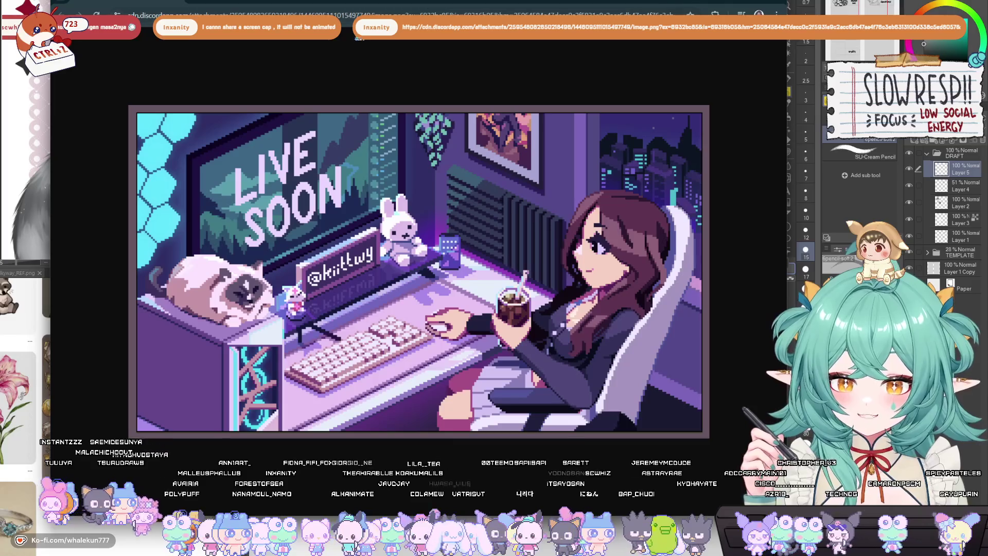
pyautogui.moveTo(381, 2); pyautogui.dragTo(379, 19)
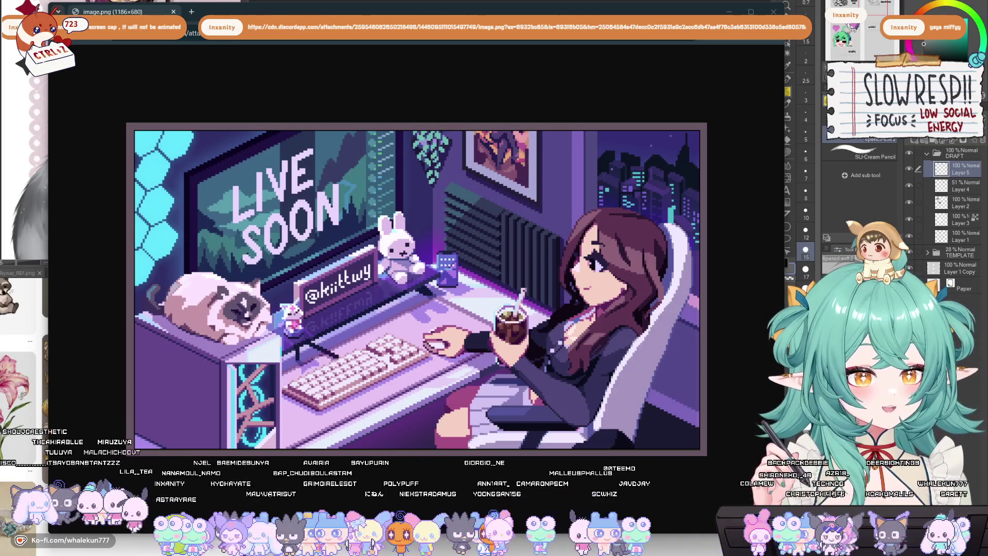
pyautogui.hotkey('ctrl', 'w')
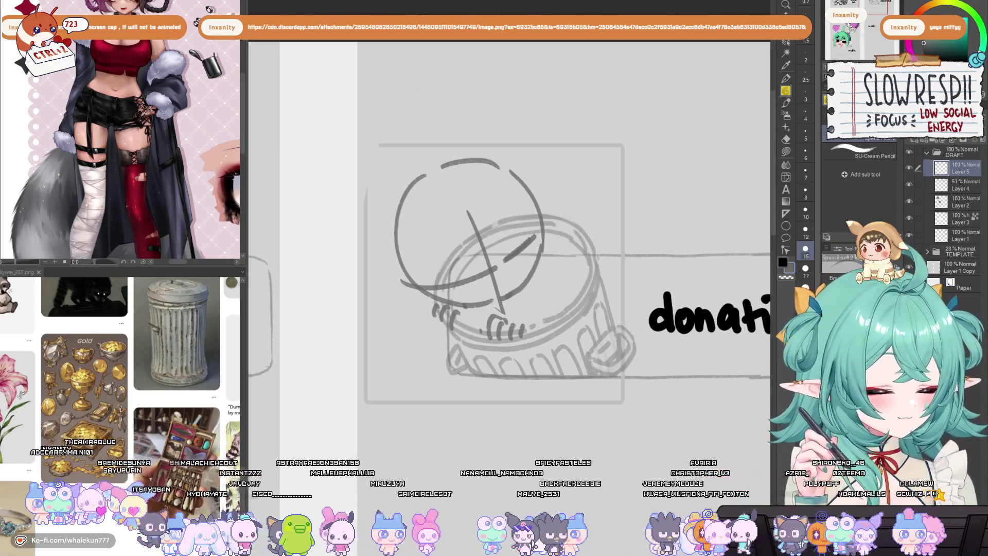
# Lasso the head circle and move it up and left over the jar
pyautogui.moveTo(575, 292); pyautogui.dragTo(565, 296)
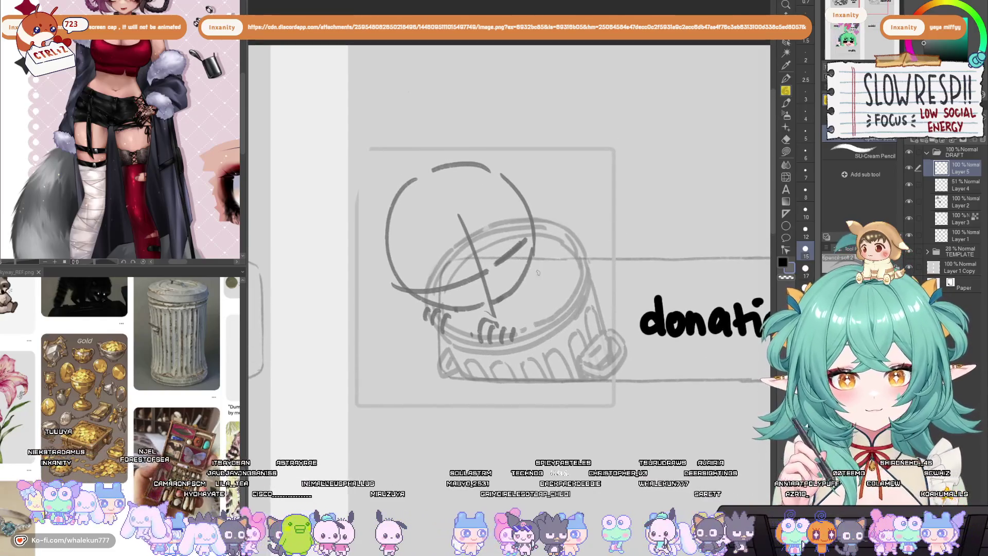
pyautogui.moveTo(510, 321)
pyautogui.mouseDown()
pyautogui.moveTo(552, 313)
pyautogui.moveTo(504, 316)
pyautogui.moveTo(517, 325)
pyautogui.moveTo(481, 320)
pyautogui.moveTo(446, 337)
pyautogui.moveTo(458, 354)
pyautogui.mouseUp()
pyautogui.hotkey('ctrl', 'z')
pyautogui.hotkey('ctrl', 'z')
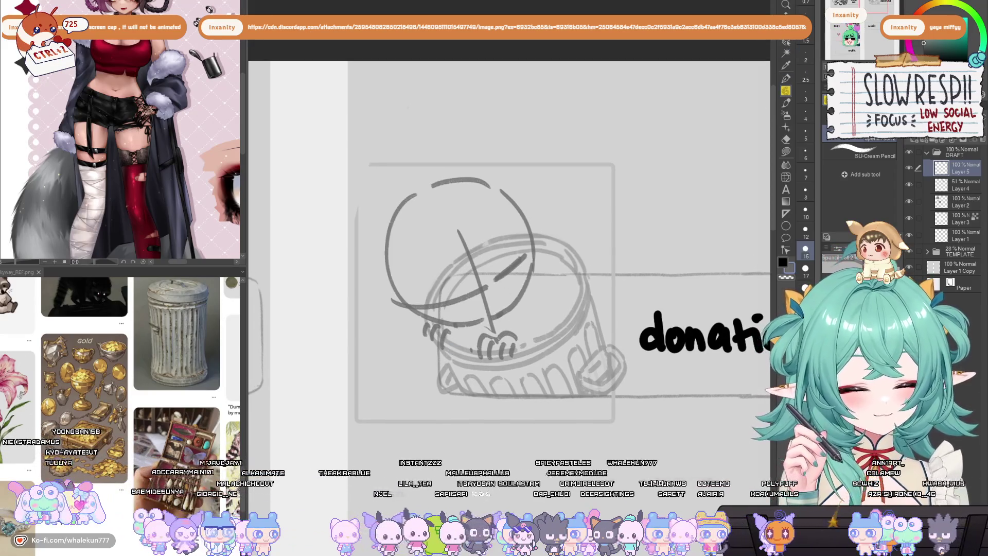
pyautogui.press('m')
pyautogui.moveTo(539, 293)
pyautogui.mouseDown()
pyautogui.moveTo(515, 316)
pyautogui.moveTo(457, 326)
pyautogui.moveTo(393, 184)
pyautogui.moveTo(539, 293)
pyautogui.moveTo(518, 276)
pyautogui.mouseUp()
pyautogui.press('k')
pyautogui.hotkey('ctrl', 'd')
pyautogui.press('p')
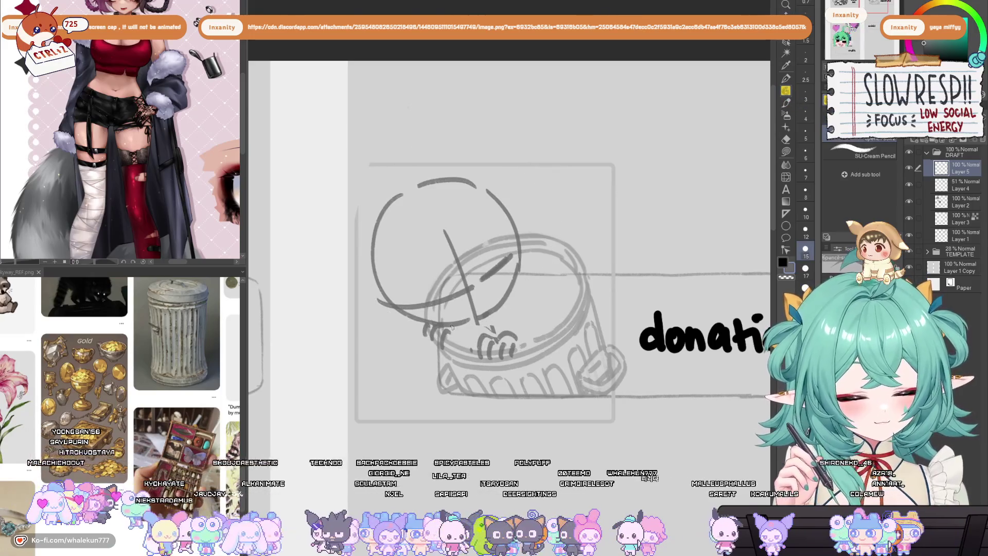
# Sketch fingers near the hand and a bumpy shape over the jar's rim
pyautogui.moveTo(455, 336); pyautogui.dragTo(453, 345)
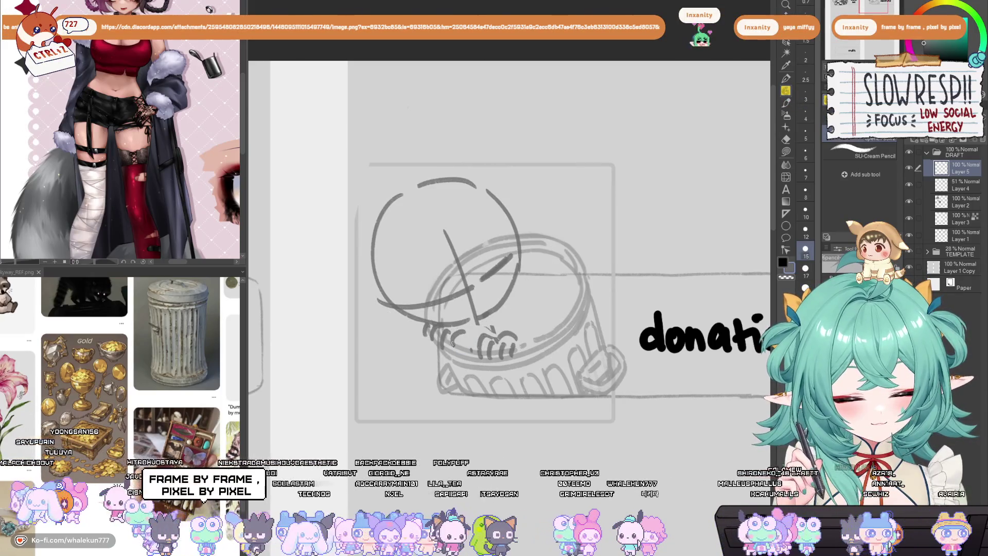
pyautogui.scroll(1, 490, 321)
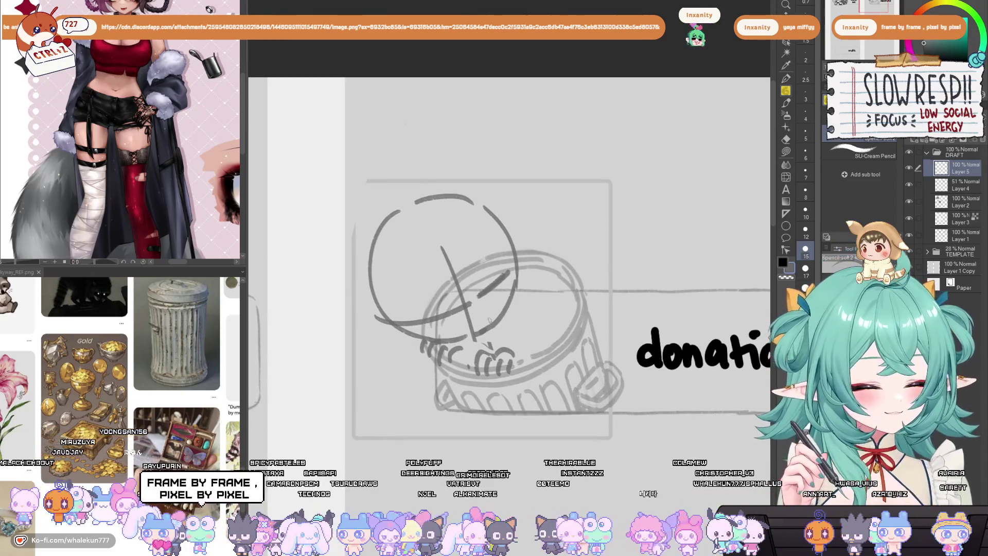
pyautogui.scroll(-2, 488, 320)
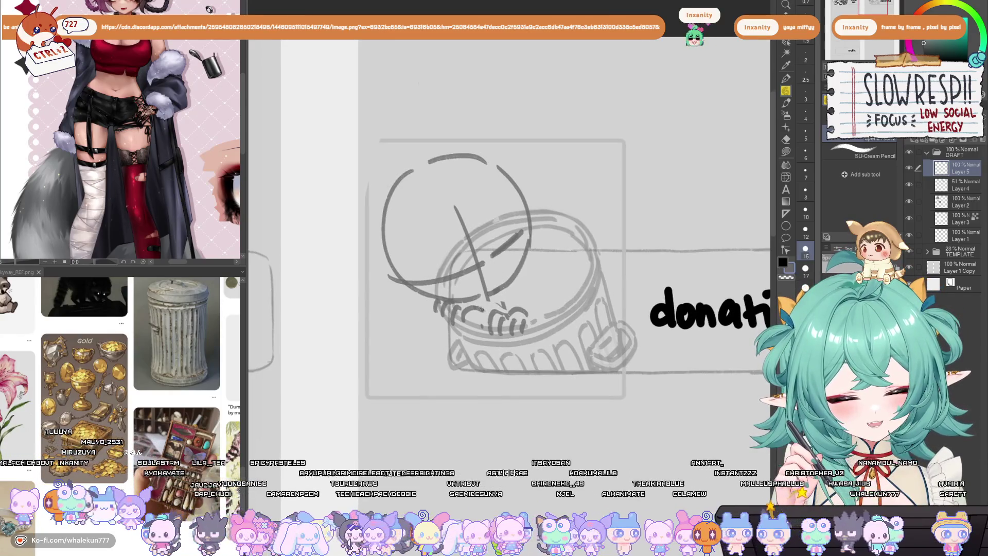
pyautogui.moveTo(495, 311); pyautogui.dragTo(504, 306)
pyautogui.hotkey('ctrl', 'z')
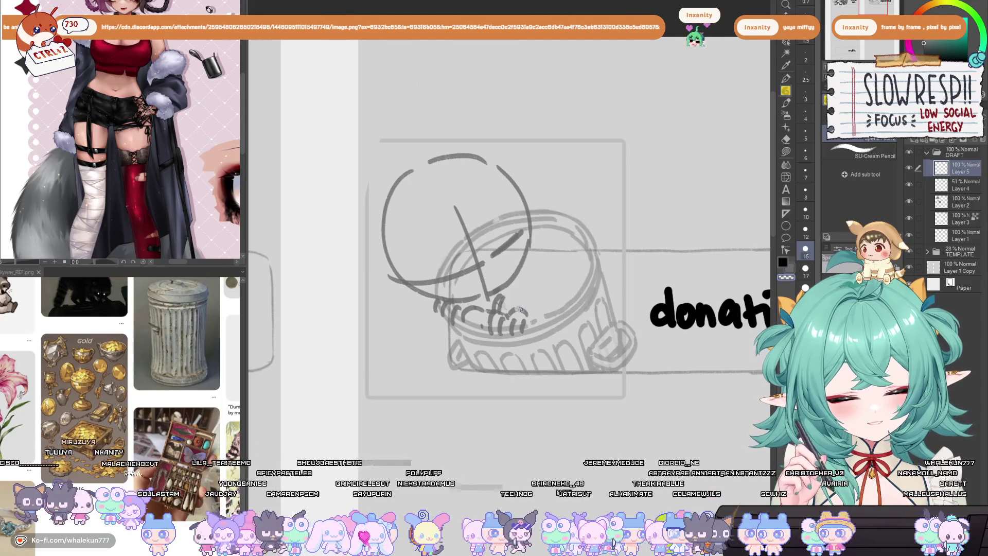
pyautogui.moveTo(502, 311); pyautogui.dragTo(544, 318)
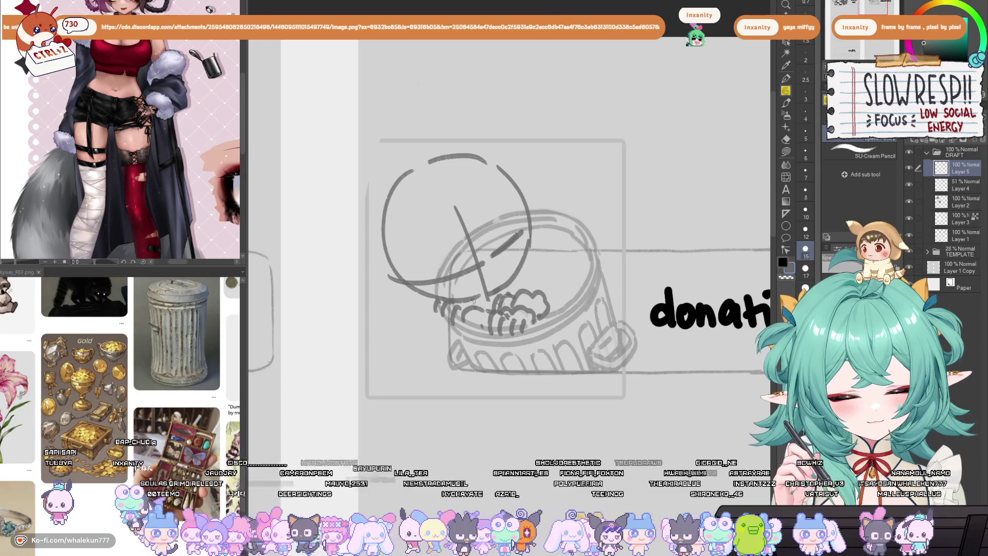
# Mirror the canvas to check, then erase the diagonal guide line through the head
pyautogui.moveTo(469, 303)
pyautogui.mouseDown()
pyautogui.moveTo(459, 318)
pyautogui.moveTo(503, 326)
pyautogui.mouseUp()
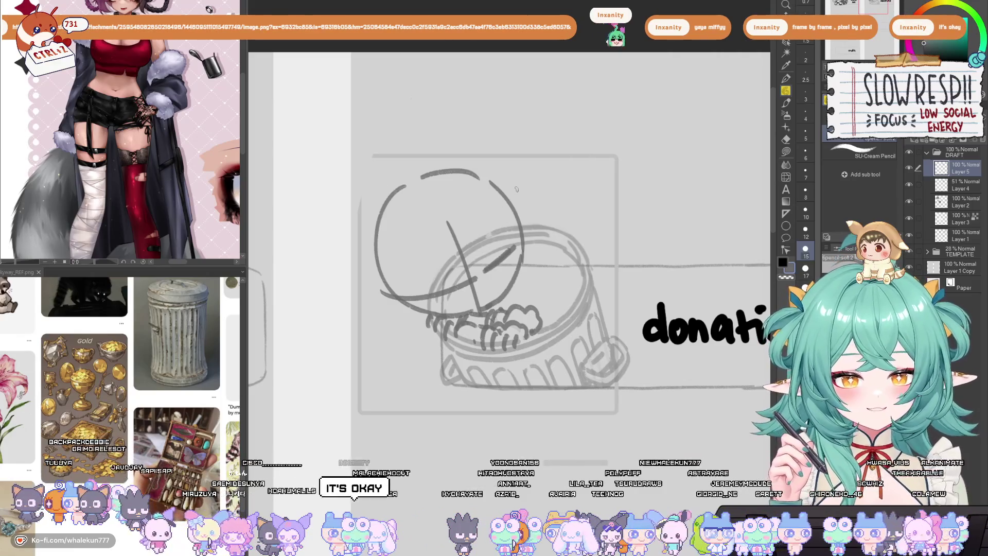
pyautogui.moveTo(576, 295); pyautogui.dragTo(560, 291)
pyautogui.press('h')
pyautogui.press('h')
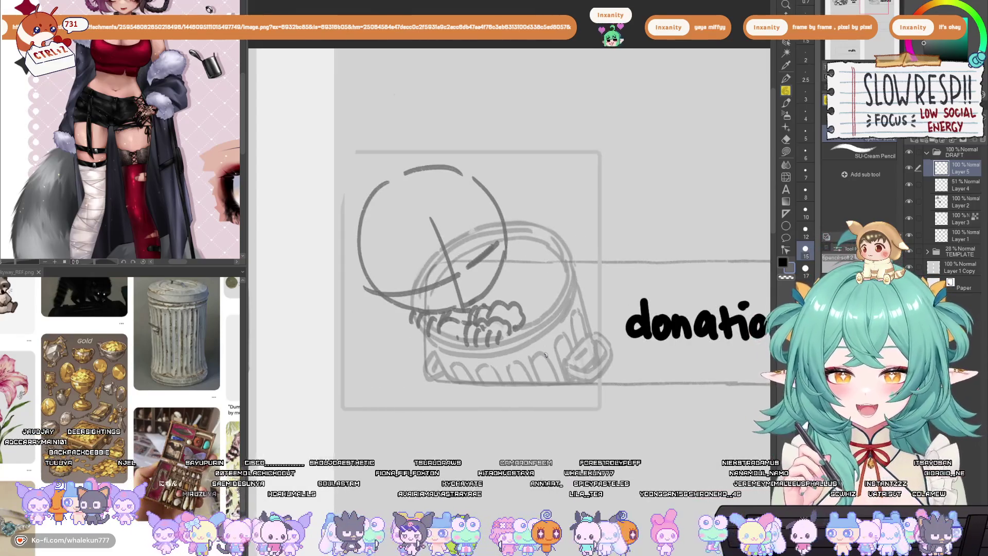
pyautogui.press('h')
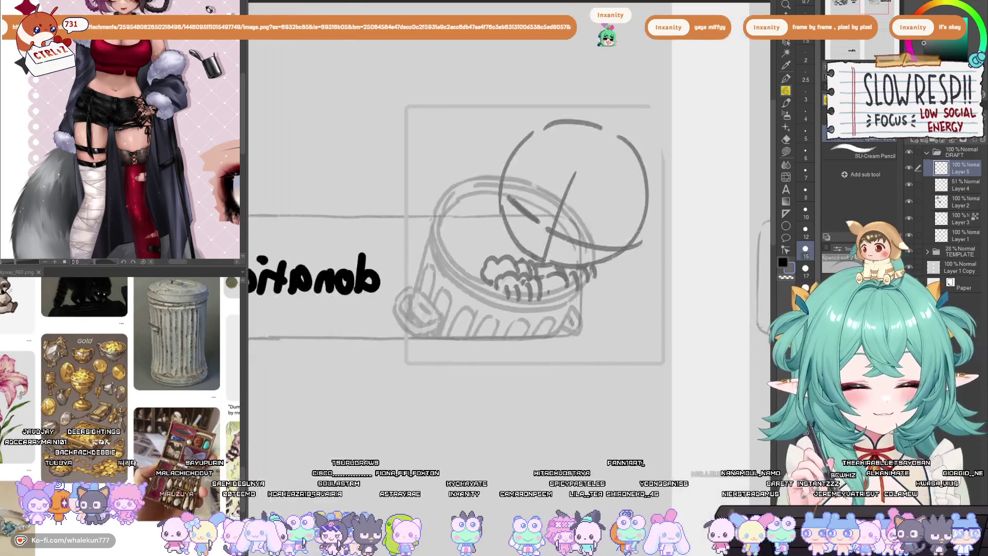
pyautogui.press('h')
pyautogui.press('h')
pyautogui.press('h')
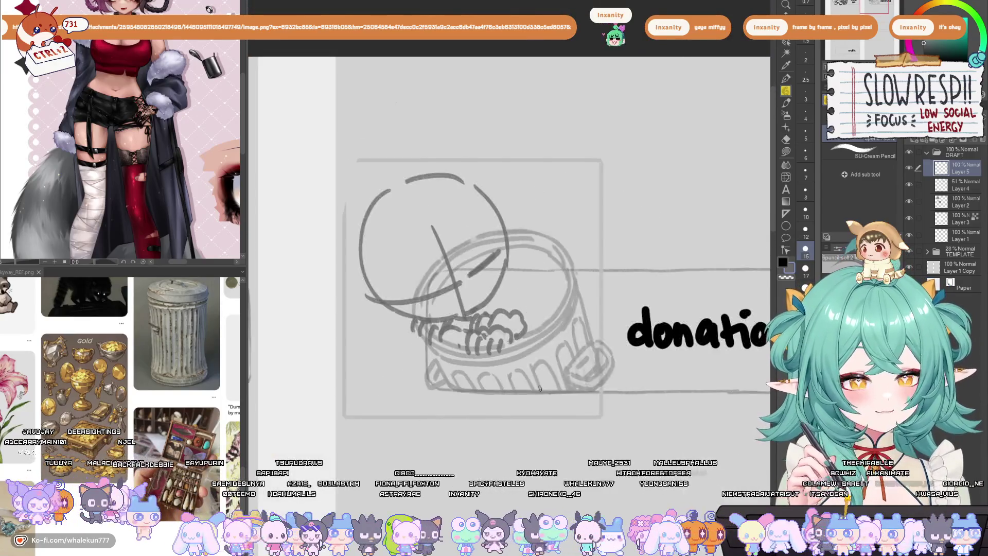
pyautogui.moveTo(537, 366); pyautogui.dragTo(537, 430)
pyautogui.press('e')
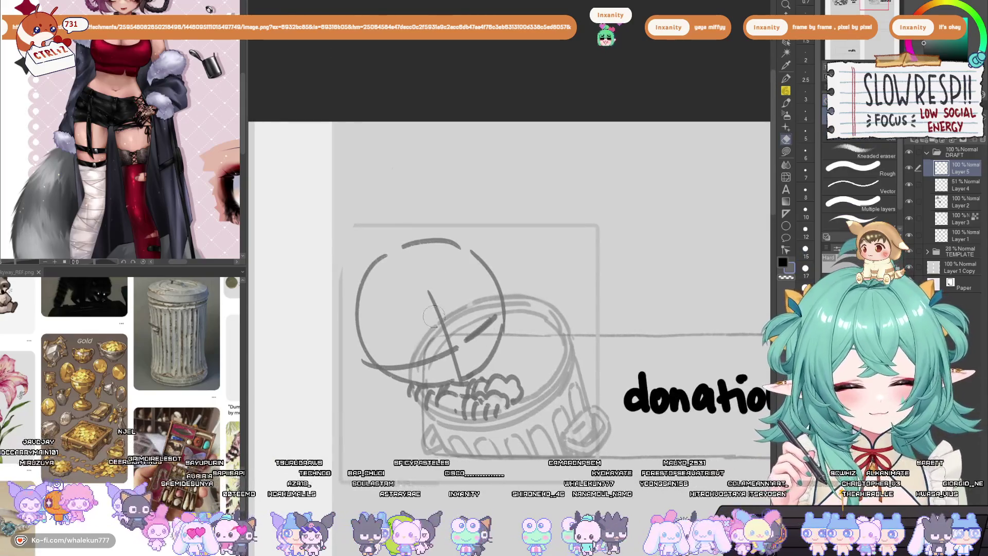
pyautogui.moveTo(429, 291); pyautogui.dragTo(447, 341)
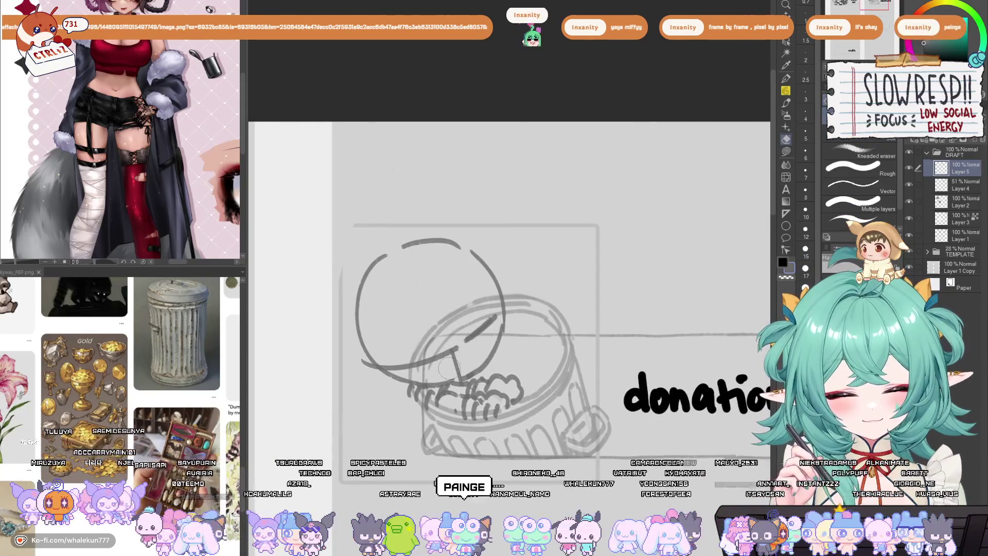
pyautogui.moveTo(440, 378); pyautogui.dragTo(452, 363)
pyautogui.moveTo(444, 401); pyautogui.dragTo(481, 372)
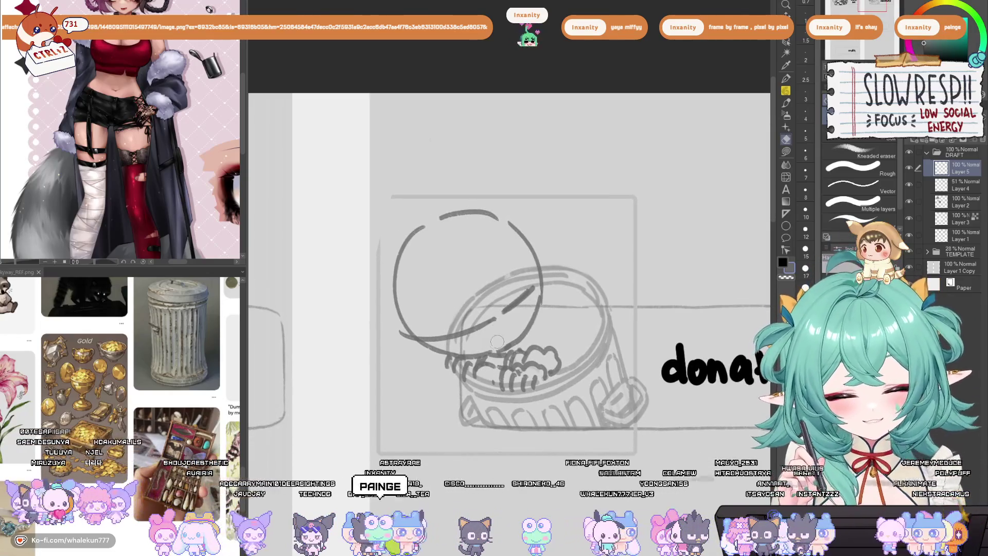
pyautogui.moveTo(503, 328); pyautogui.dragTo(491, 371)
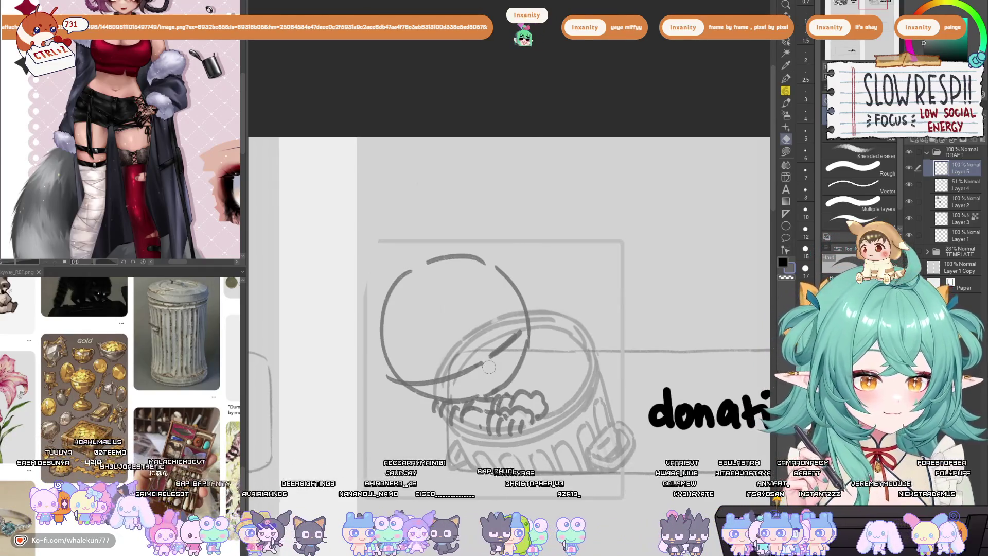
# Draw a new diagonal line across the head and ink a dark eye beside it
pyautogui.press('p')
pyautogui.moveTo(579, 350)
pyautogui.mouseDown()
pyautogui.moveTo(607, 285)
pyautogui.moveTo(585, 292)
pyautogui.mouseUp()
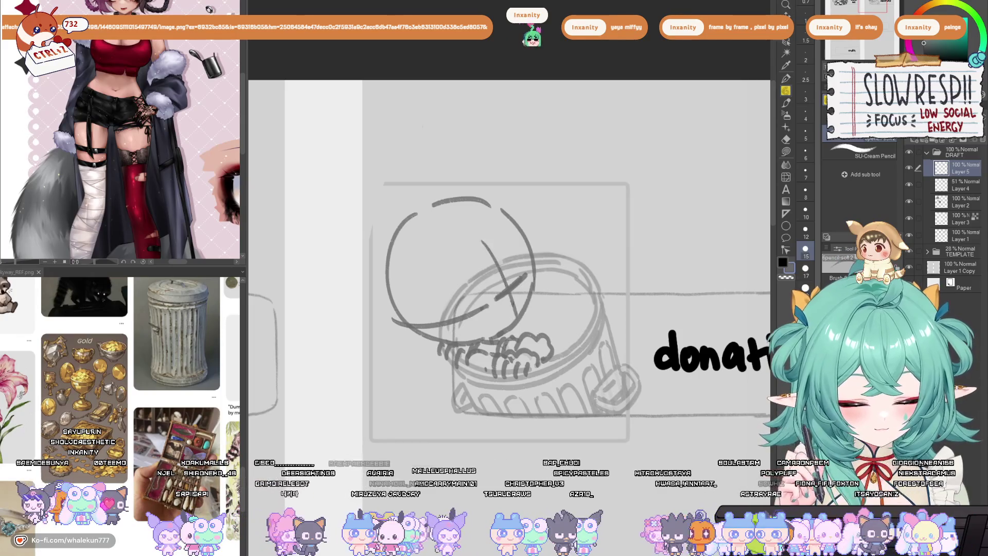
pyautogui.moveTo(462, 249)
pyautogui.mouseDown()
pyautogui.moveTo(496, 332)
pyautogui.moveTo(523, 329)
pyautogui.mouseUp()
pyautogui.hotkey('ctrl', 'z')
pyautogui.moveTo(465, 263); pyautogui.dragTo(500, 342)
pyautogui.moveTo(503, 300)
pyautogui.mouseDown()
pyautogui.moveTo(499, 312)
pyautogui.moveTo(522, 290)
pyautogui.moveTo(502, 314)
pyautogui.moveTo(526, 288)
pyautogui.moveTo(526, 302)
pyautogui.moveTo(524, 287)
pyautogui.moveTo(508, 300)
pyautogui.moveTo(521, 291)
pyautogui.moveTo(516, 326)
pyautogui.moveTo(501, 335)
pyautogui.moveTo(510, 324)
pyautogui.moveTo(507, 341)
pyautogui.moveTo(519, 322)
pyautogui.moveTo(507, 337)
pyautogui.moveTo(516, 337)
pyautogui.mouseUp()
# Add dark strokes to the eye's right and lower-left sides, redoing them after a mirrored check
pyautogui.moveTo(536, 297); pyautogui.dragTo(530, 335)
pyautogui.press('h')
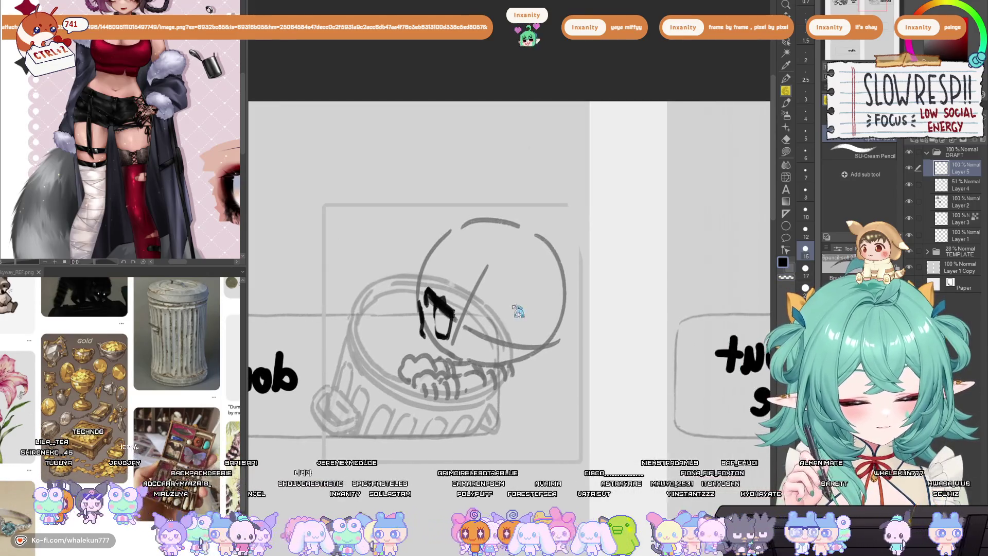
pyautogui.hotkey('ctrl', 'z')
pyautogui.hotkey('ctrl', 'z')
pyautogui.hotkey('ctrl', 'z')
pyautogui.press('h')
pyautogui.hotkey('ctrl', 'z')
pyautogui.hotkey('ctrl', 'z')
pyautogui.hotkey('ctrl', 'z')
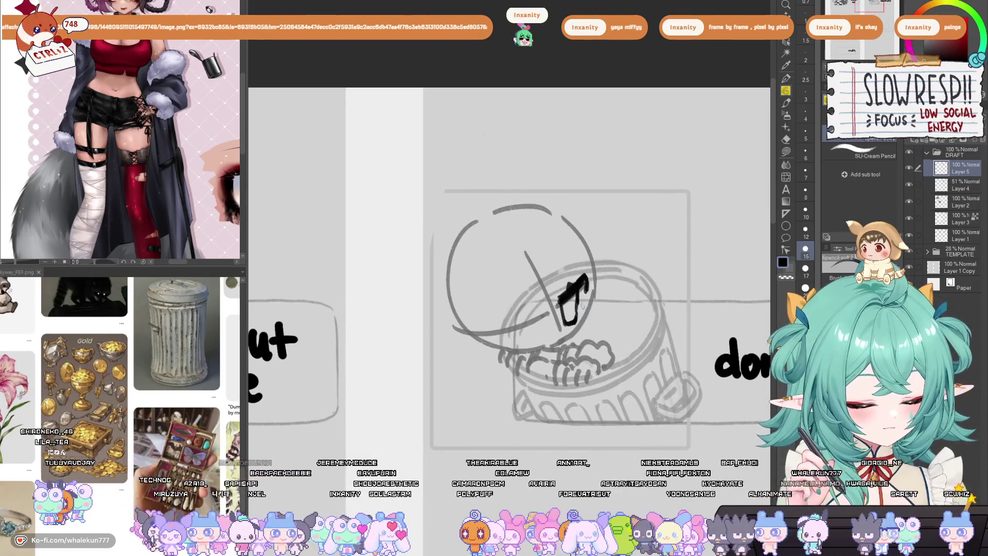
pyautogui.moveTo(531, 320)
pyautogui.mouseDown()
pyautogui.moveTo(502, 332)
pyautogui.moveTo(552, 318)
pyautogui.mouseUp()
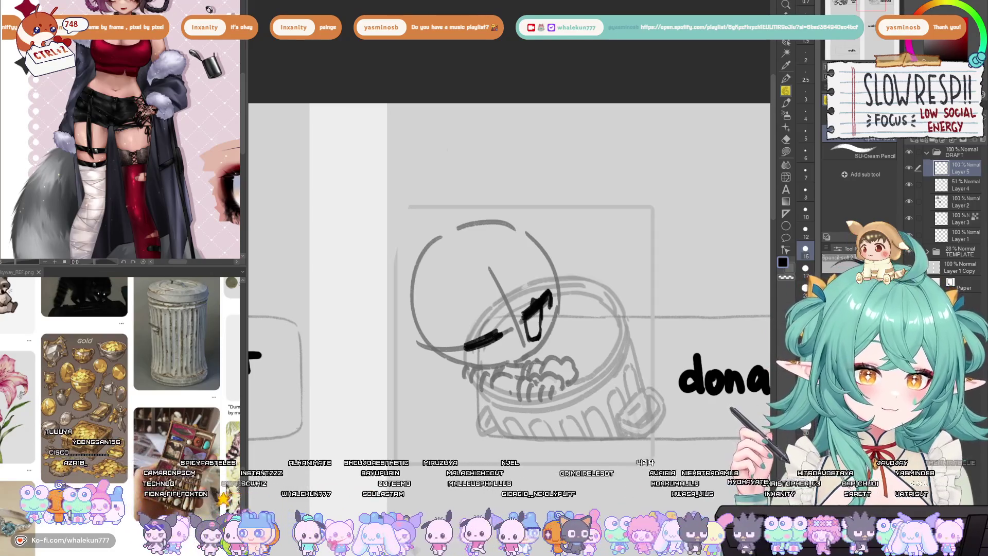
# Redraw the short stroke at the eye's lower left and mirror the canvas to check the face
pyautogui.moveTo(486, 333)
pyautogui.mouseDown()
pyautogui.moveTo(464, 275)
pyautogui.moveTo(476, 273)
pyautogui.mouseUp()
pyautogui.moveTo(528, 241)
pyautogui.mouseDown()
pyautogui.moveTo(516, 231)
pyautogui.moveTo(530, 252)
pyautogui.mouseUp()
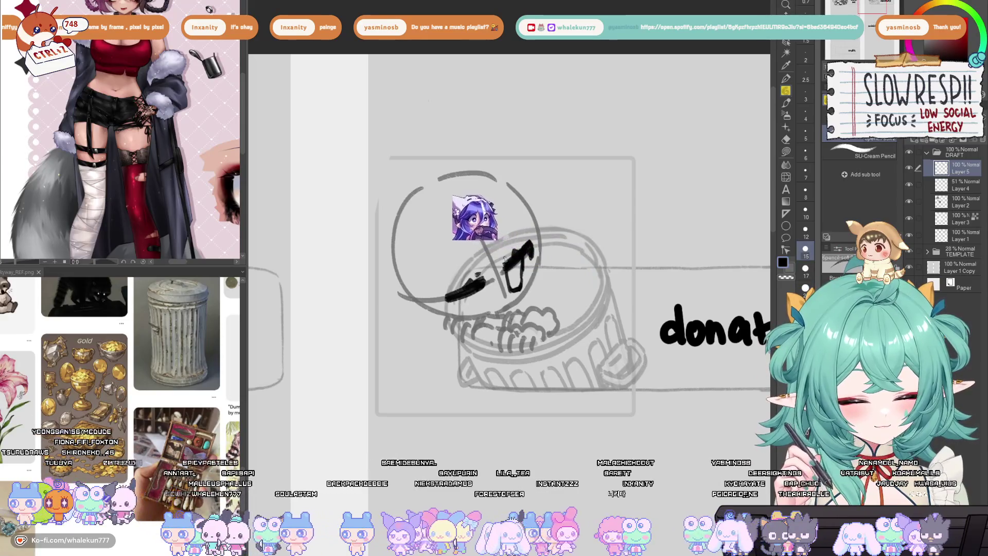
pyautogui.moveTo(506, 257)
pyautogui.mouseDown()
pyautogui.moveTo(514, 254)
pyautogui.moveTo(472, 316)
pyautogui.mouseUp()
pyautogui.press('h')
pyautogui.press('h')
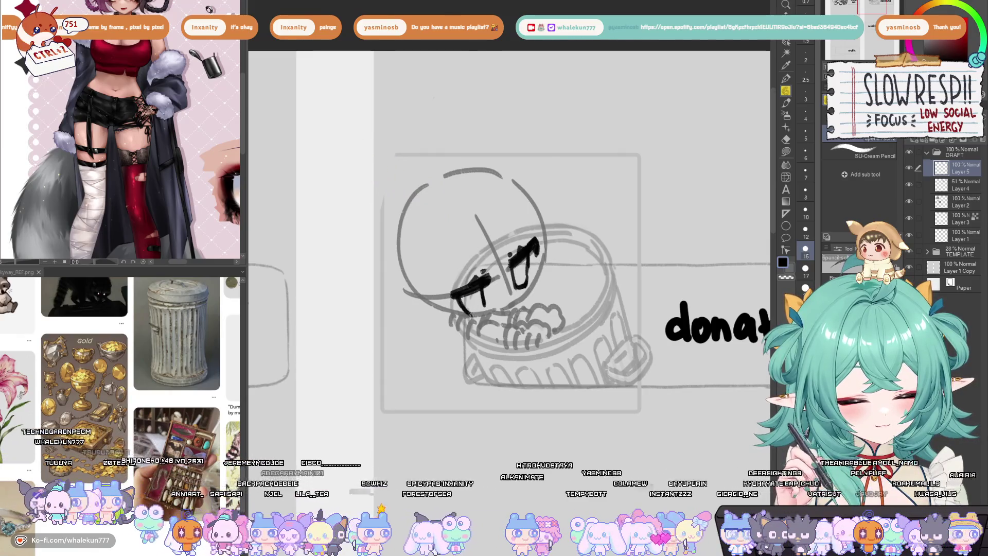
pyautogui.hotkey('ctrl', 'z')
pyautogui.moveTo(483, 308); pyautogui.dragTo(473, 315)
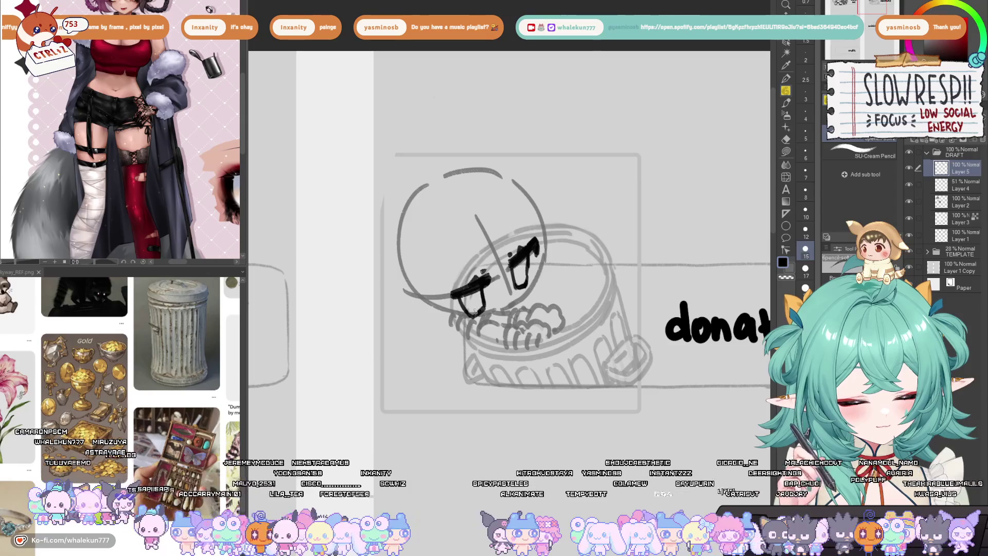
pyautogui.press('h')
pyautogui.press('h')
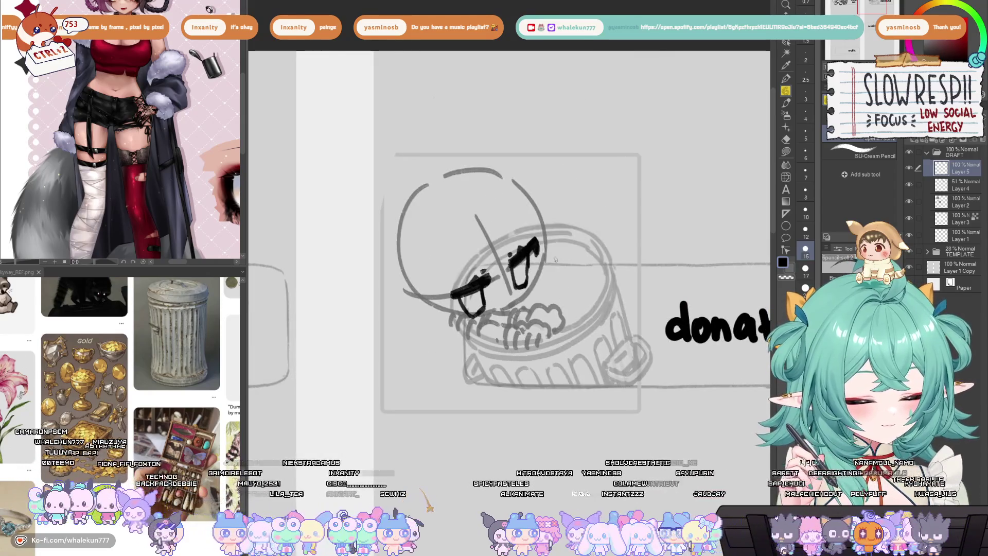
# Lasso the chibi's eyes, then shift and tilt them slightly
pyautogui.press('m')
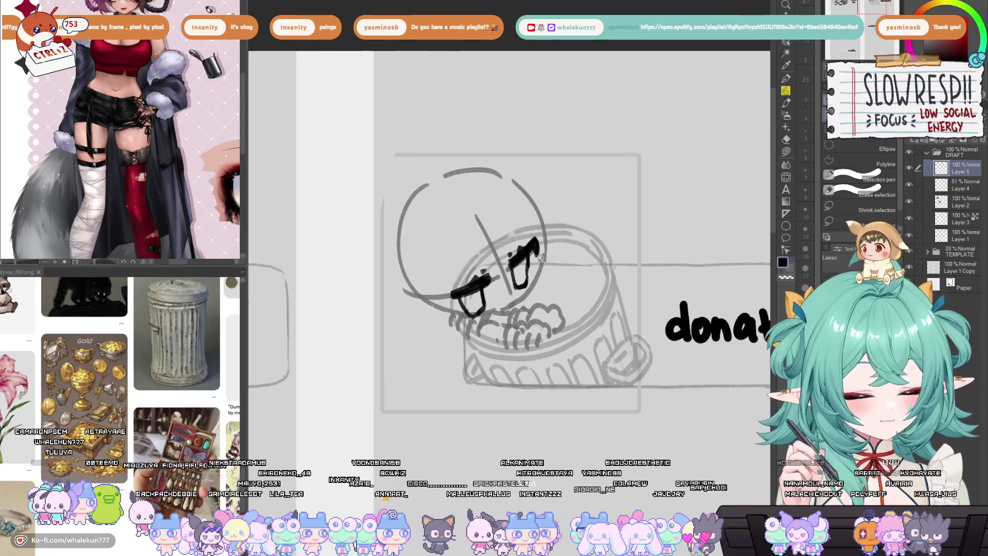
pyautogui.moveTo(492, 306)
pyautogui.mouseDown()
pyautogui.moveTo(455, 301)
pyautogui.moveTo(515, 234)
pyautogui.mouseUp()
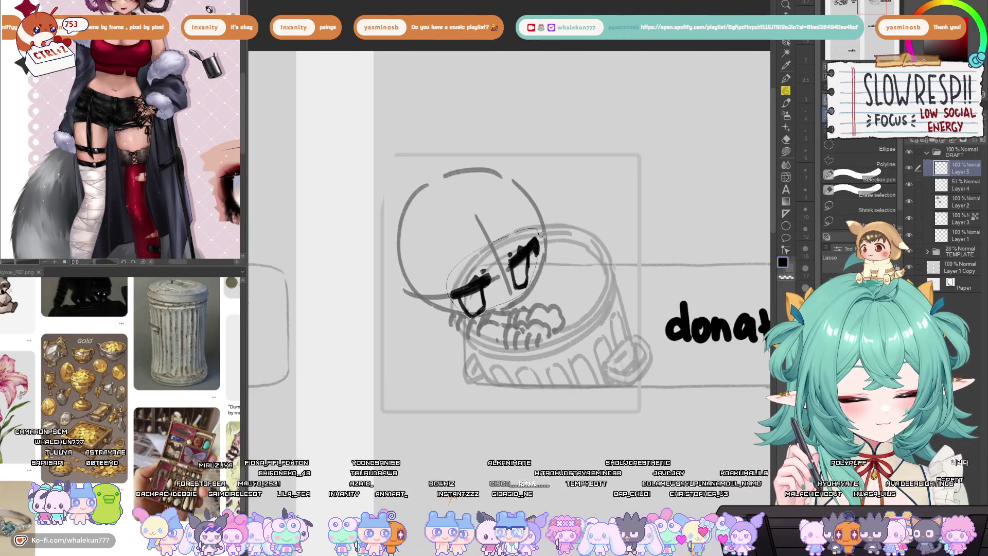
pyautogui.press('h')
pyautogui.press('v')
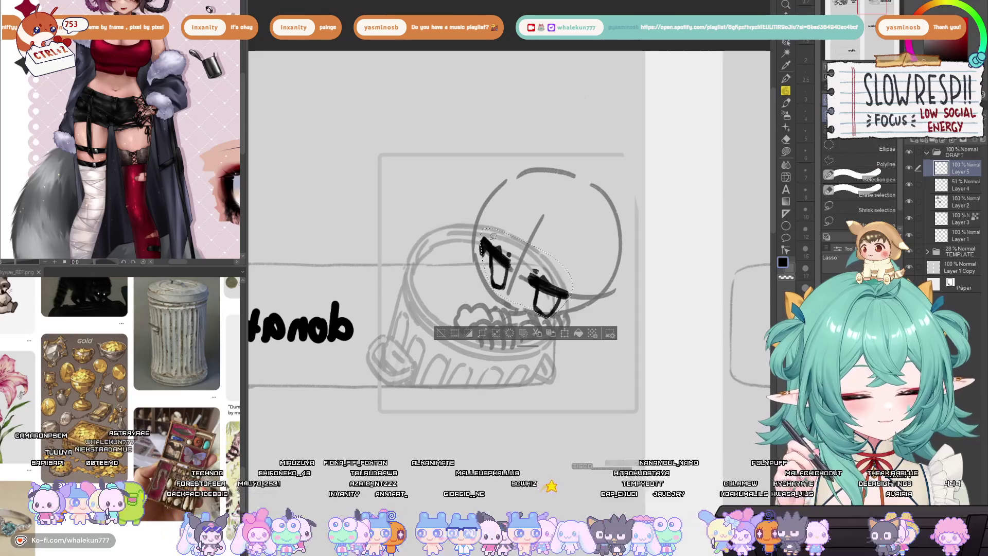
pyautogui.press('h')
pyautogui.moveTo(524, 284); pyautogui.dragTo(541, 261)
# Try extending the eye outline downward with the pencil, then undo the strokes
pyautogui.press('p')
pyautogui.hotkey('ctrl', 'd')
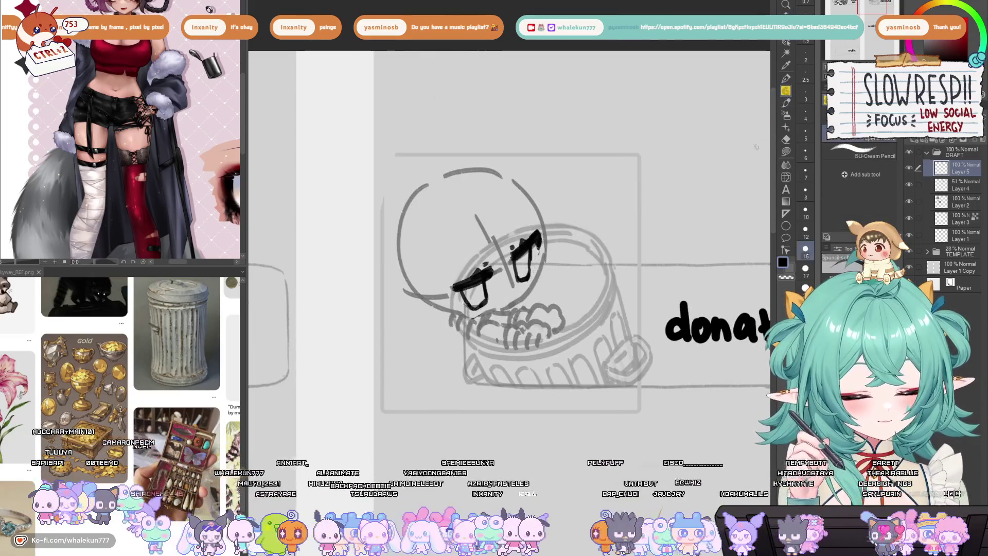
pyautogui.press('h')
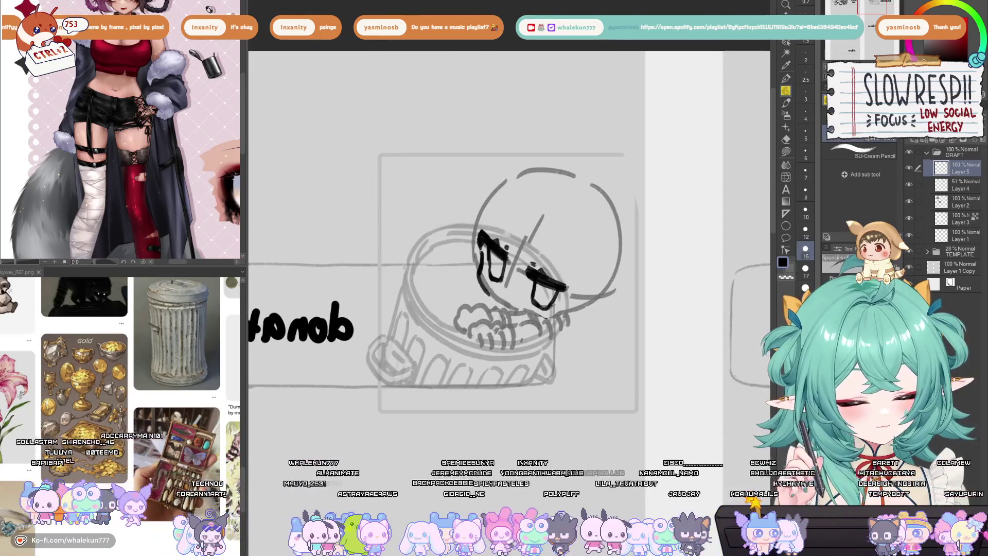
pyautogui.moveTo(479, 267); pyautogui.dragTo(481, 287)
pyautogui.press('h')
pyautogui.hotkey('ctrl', 'z')
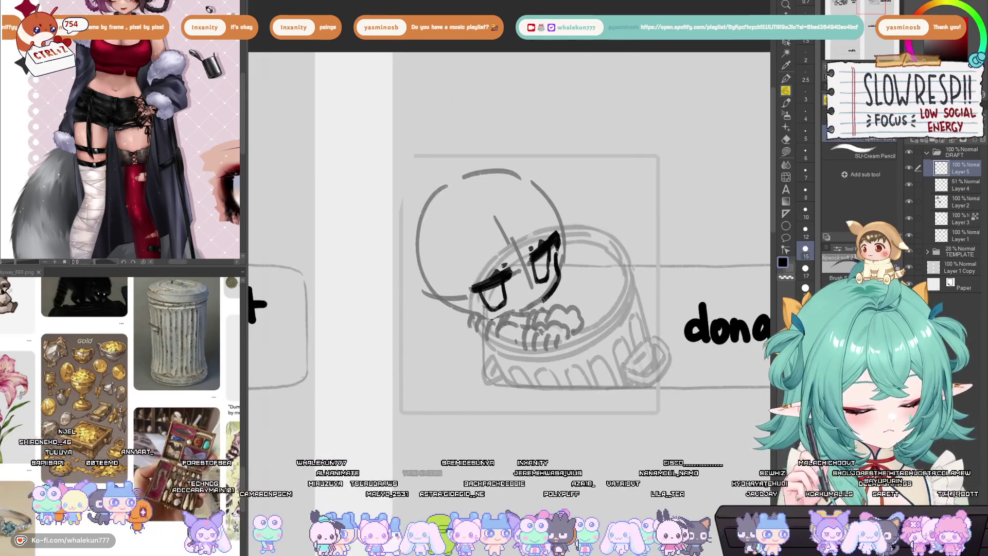
pyautogui.hotkey('ctrl', 'z')
pyautogui.hotkey('ctrl', 'z')
# Redraw the curve beneath the eyes several times, undoing the unsatisfying attempts
pyautogui.moveTo(560, 278); pyautogui.dragTo(538, 303)
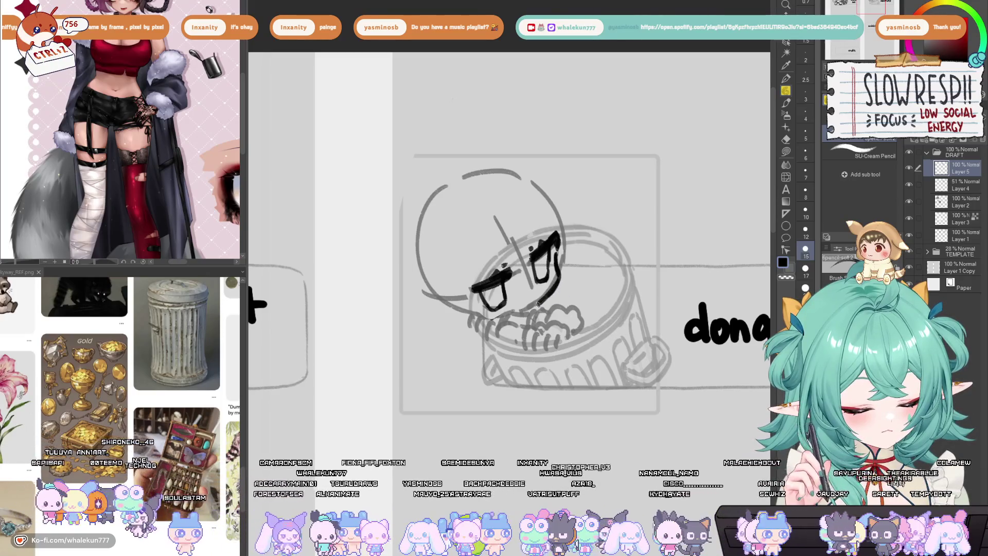
pyautogui.hotkey('ctrl', 'z')
pyautogui.moveTo(473, 314); pyautogui.dragTo(516, 315)
pyautogui.hotkey('ctrl', 'z')
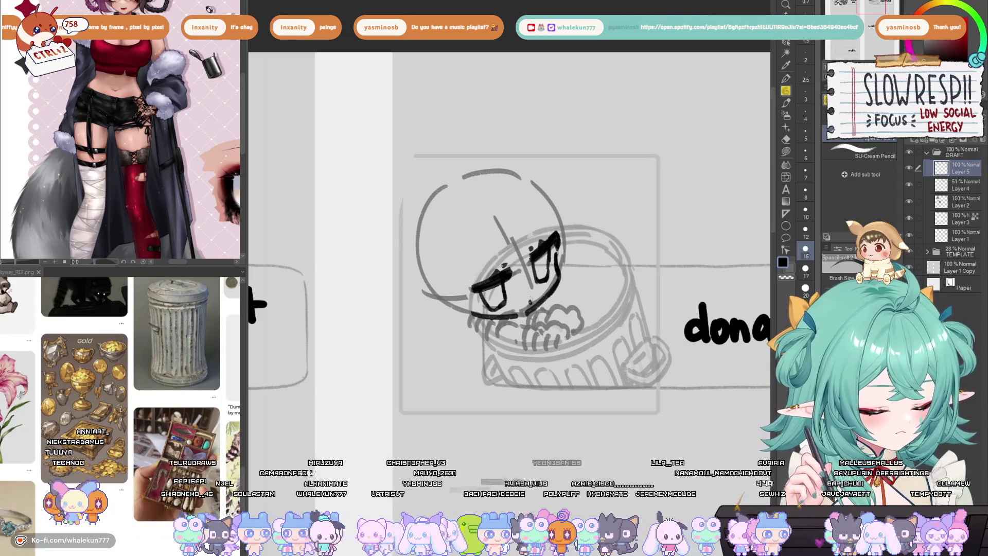
pyautogui.hotkey('ctrl', 'z')
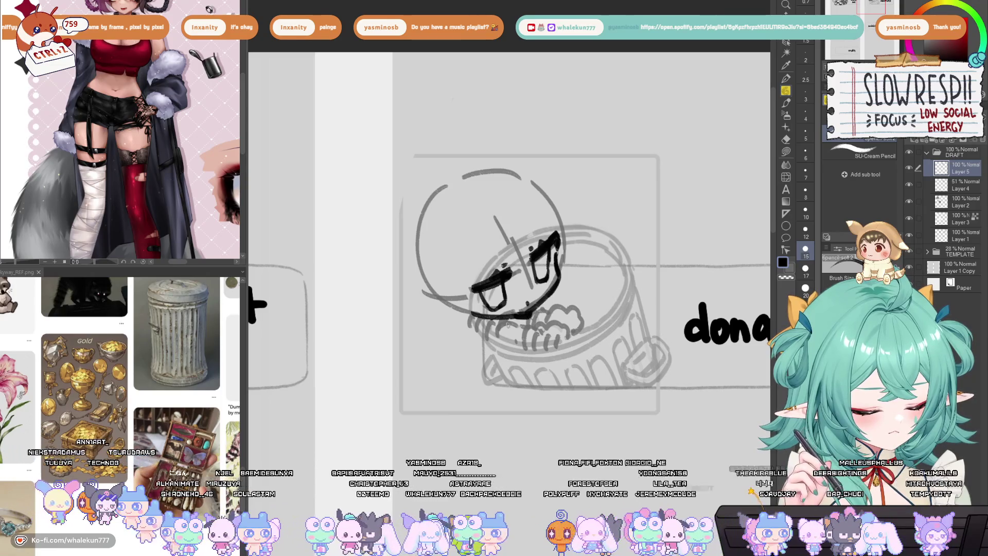
pyautogui.hotkey('ctrl', 'z')
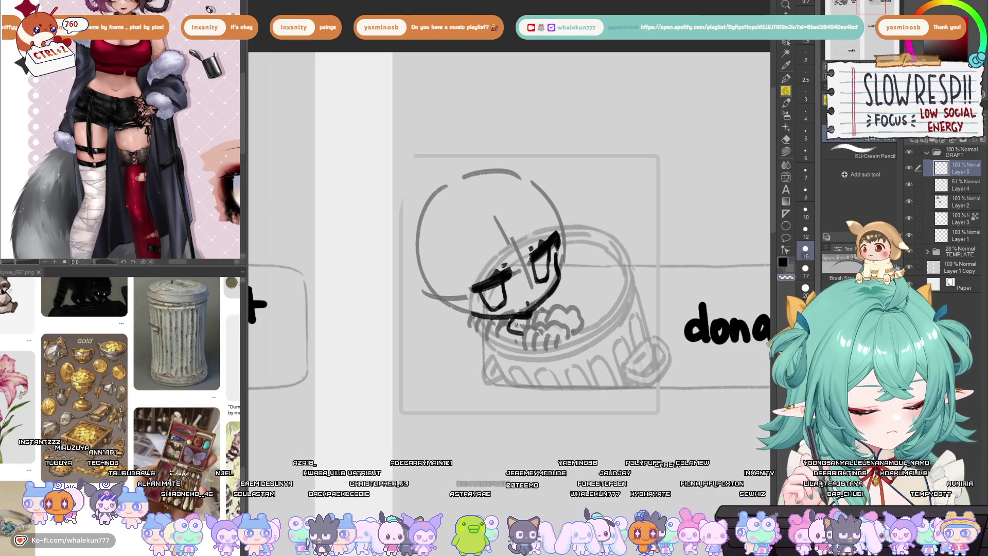
# Add small strokes under the eye, then mirror the canvas to check the face
pyautogui.moveTo(498, 326); pyautogui.dragTo(517, 347)
pyautogui.hotkey('ctrl', 'z')
pyautogui.hotkey('ctrl', 'z')
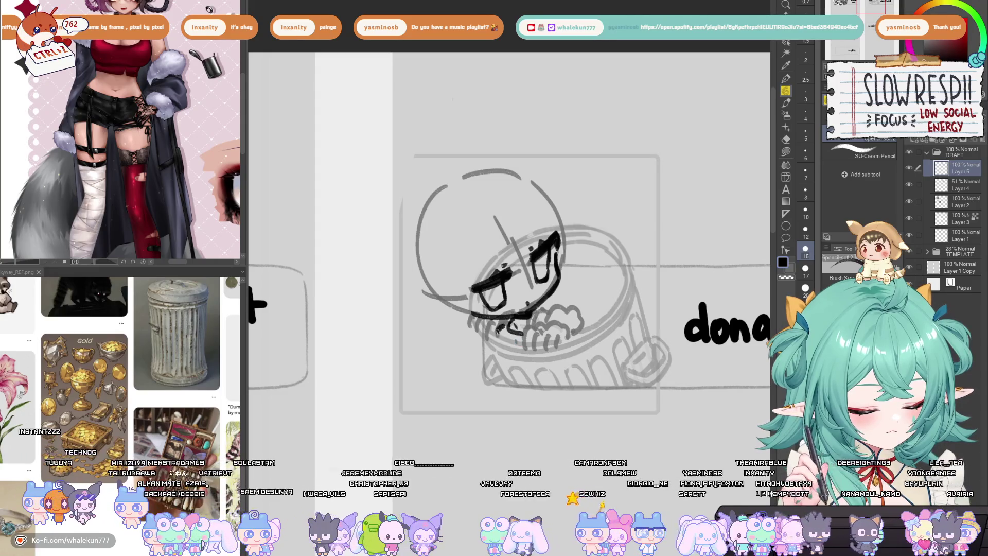
pyautogui.moveTo(508, 319)
pyautogui.mouseDown()
pyautogui.moveTo(498, 317)
pyautogui.moveTo(527, 309)
pyautogui.mouseUp()
pyautogui.hotkey('ctrl', 'z')
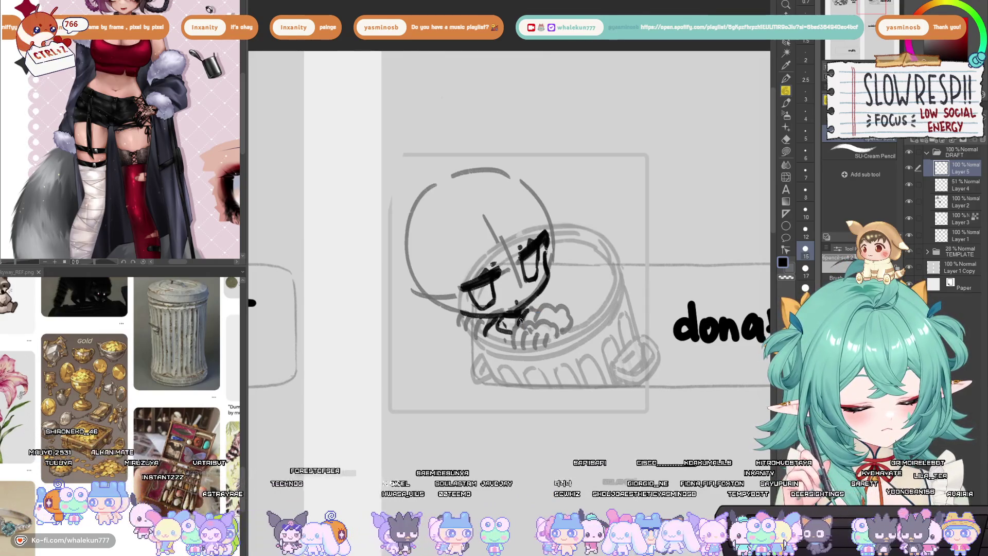
pyautogui.press('h')
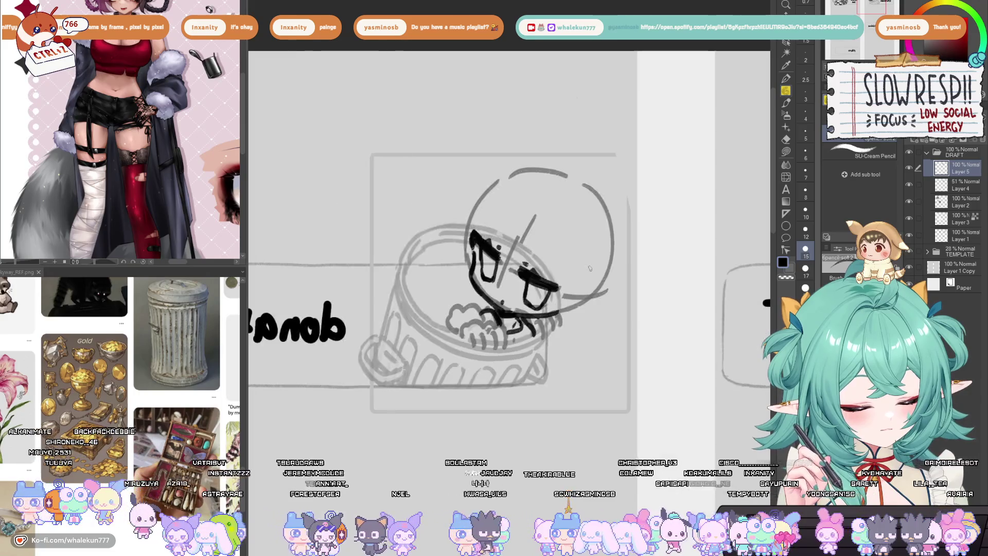
pyautogui.press('h')
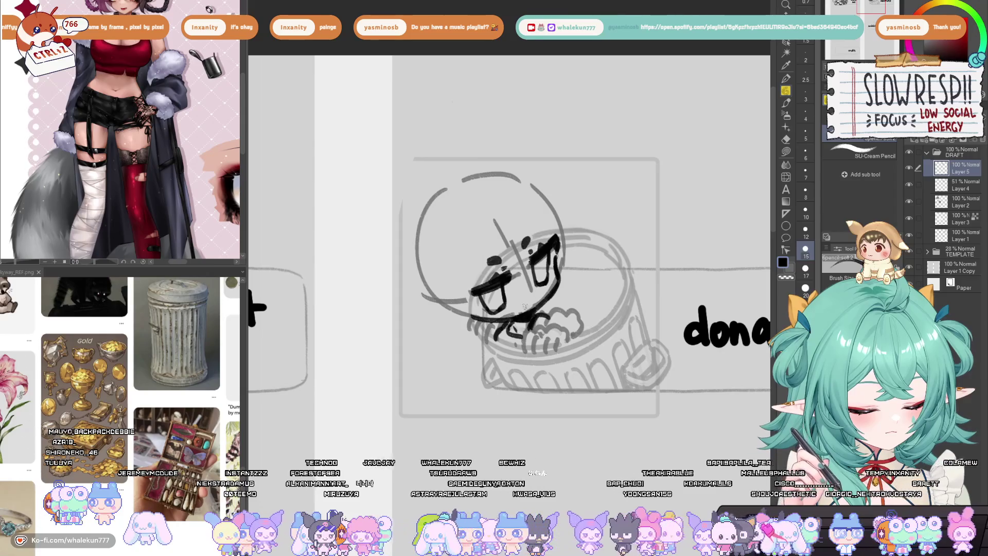
pyautogui.press('h')
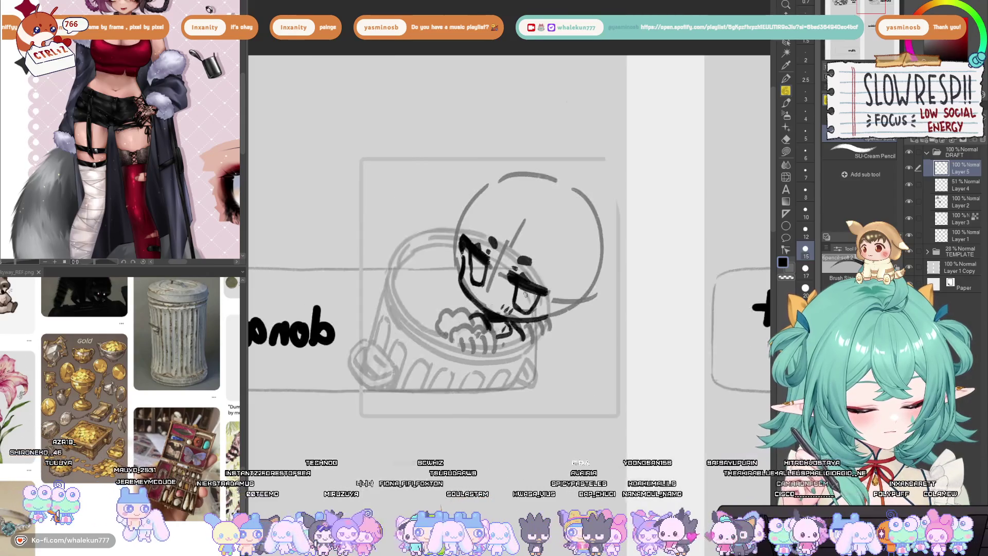
pyautogui.press('h')
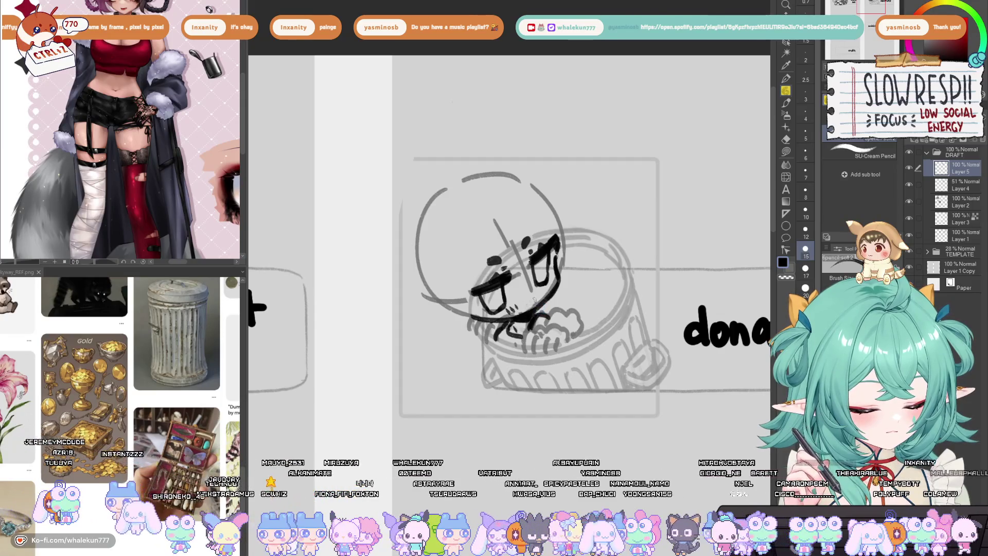
# Check the drawing mirrored and reframe the view over the jar sketch
pyautogui.press('h')
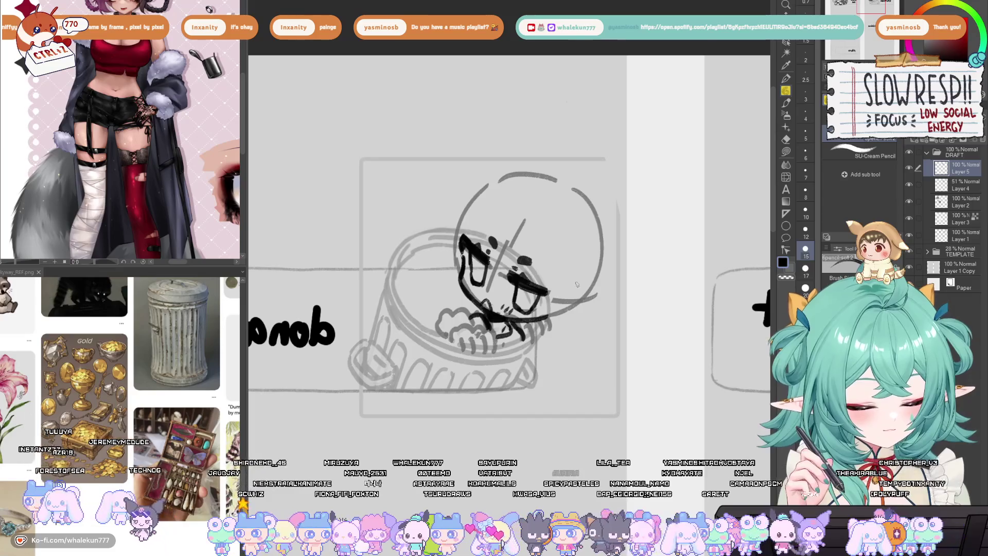
pyautogui.press('h')
pyautogui.click(786, 167)
pyautogui.scroll(-2, 457, 280)
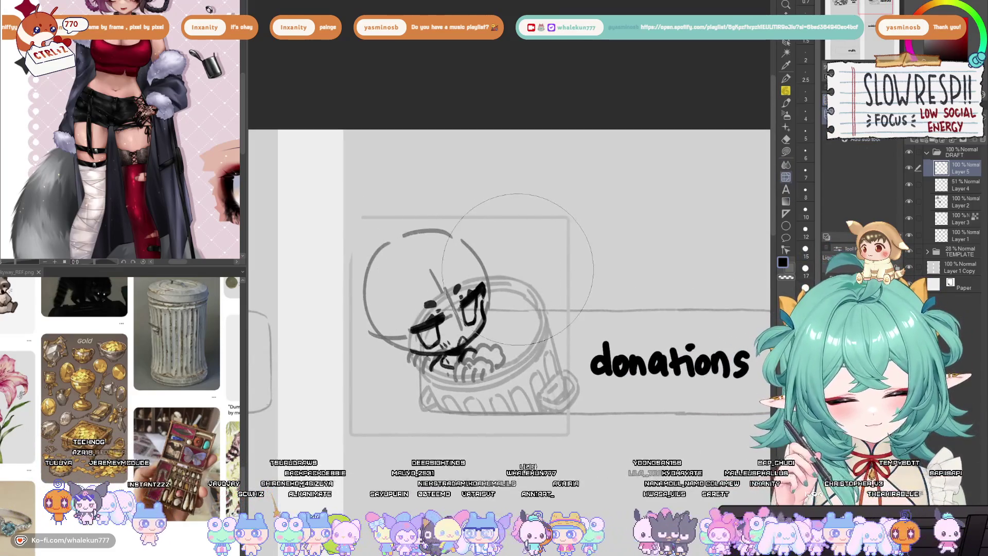
pyautogui.press('p')
pyautogui.moveTo(654, 225); pyautogui.dragTo(581, 372)
pyautogui.scroll(5, 526, 298)
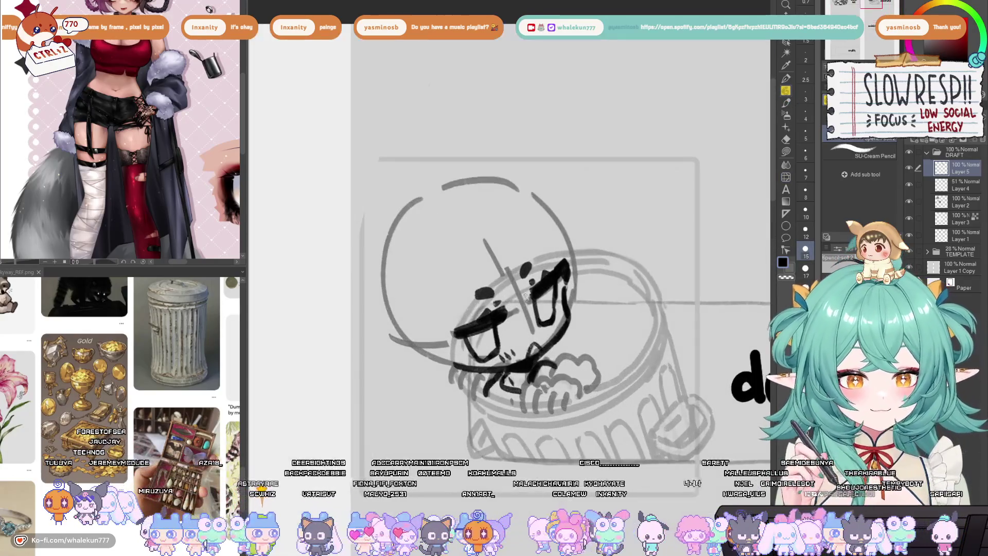
pyautogui.moveTo(513, 298); pyautogui.dragTo(524, 293)
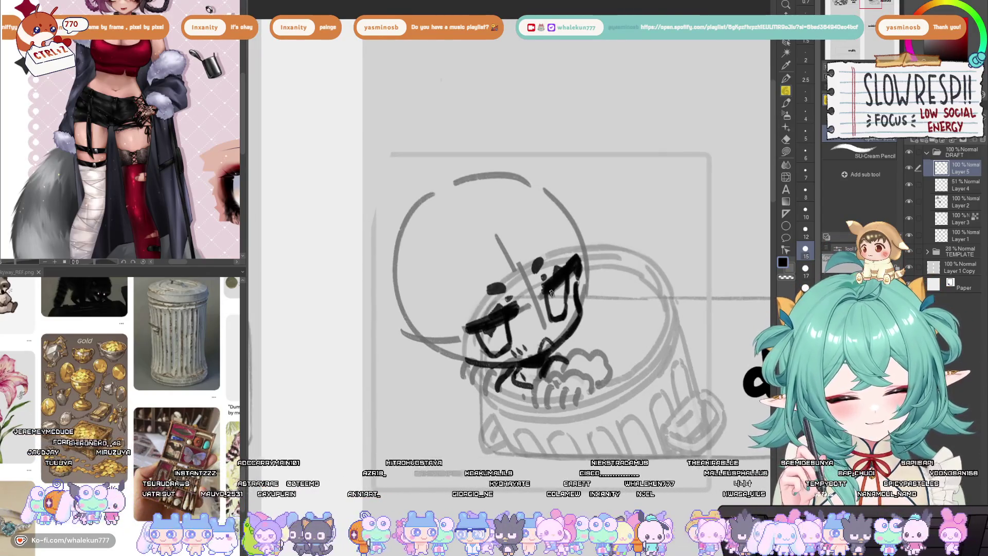
# Set the eraser to size 8, then darken the left eye around the pupil
pyautogui.press('e')
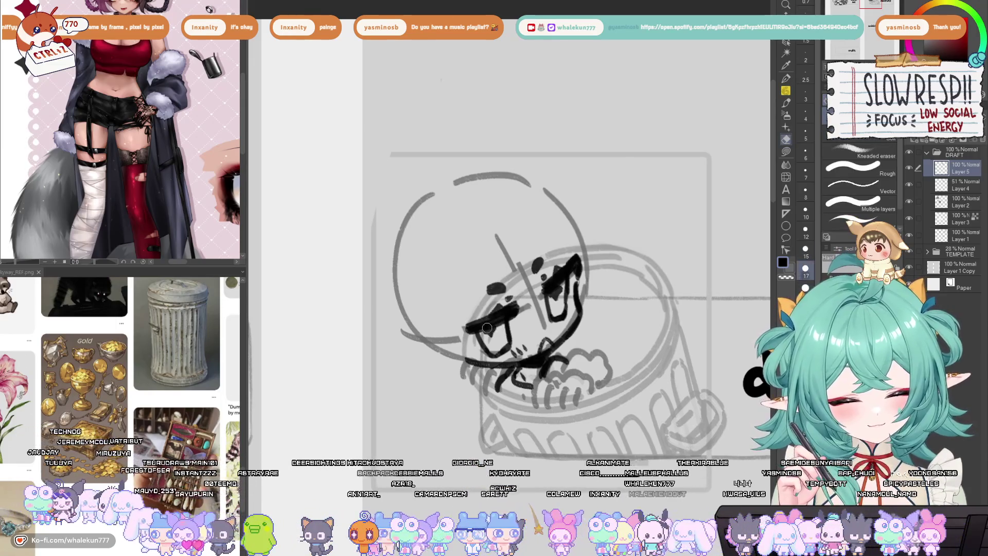
pyautogui.press('[')
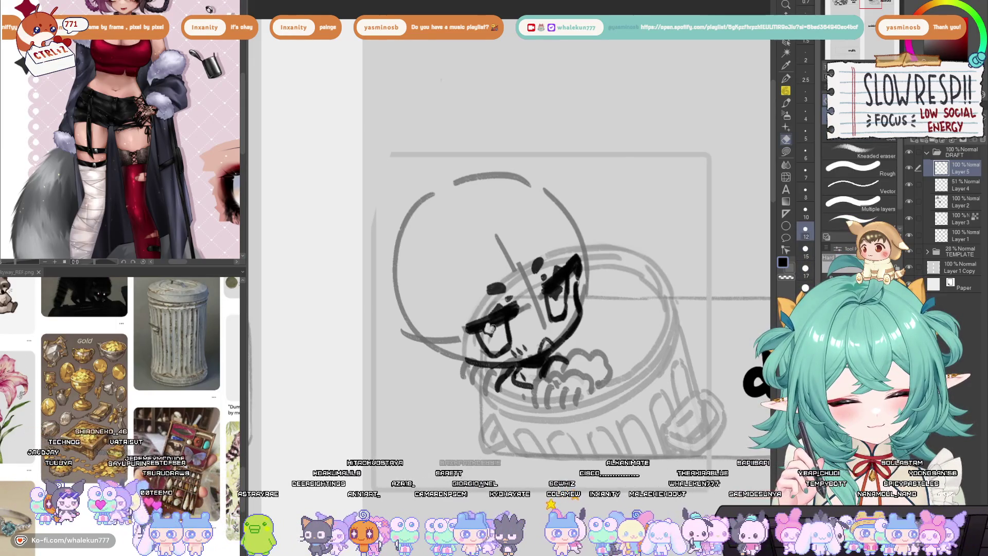
pyautogui.press('[')
pyautogui.press('[')
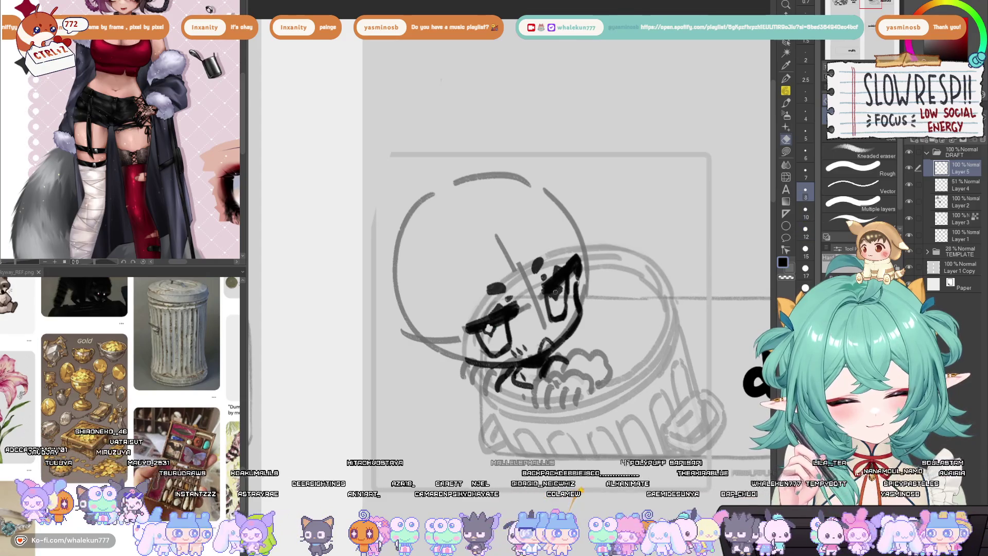
pyautogui.press('p')
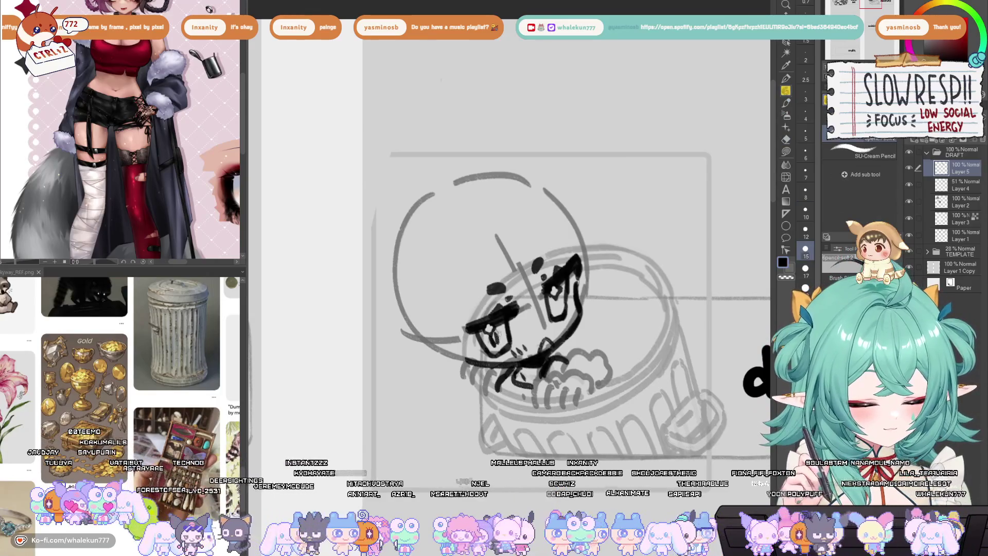
pyautogui.moveTo(497, 332); pyautogui.dragTo(496, 342)
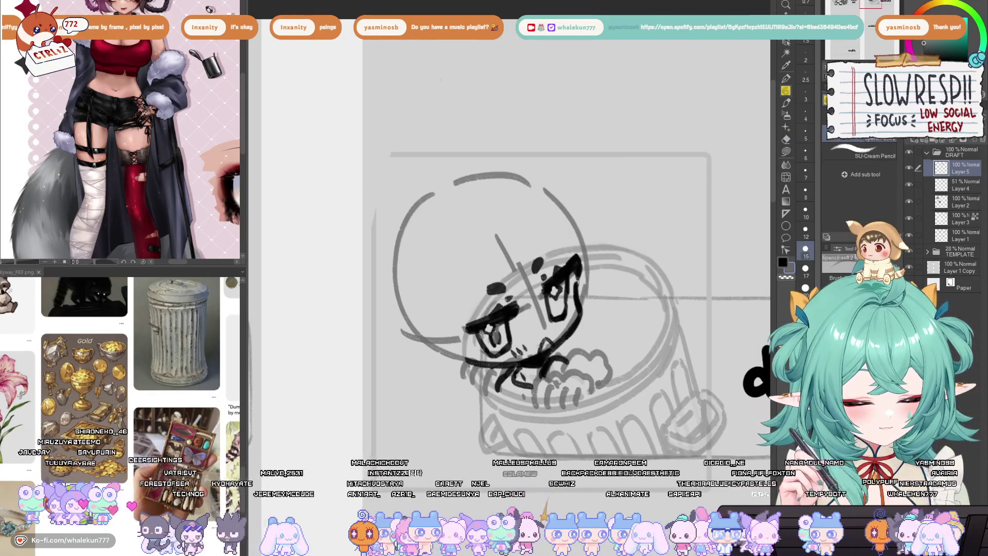
pyautogui.keyDown('alt'); pyautogui.click(557, 303); pyautogui.keyUp('alt')
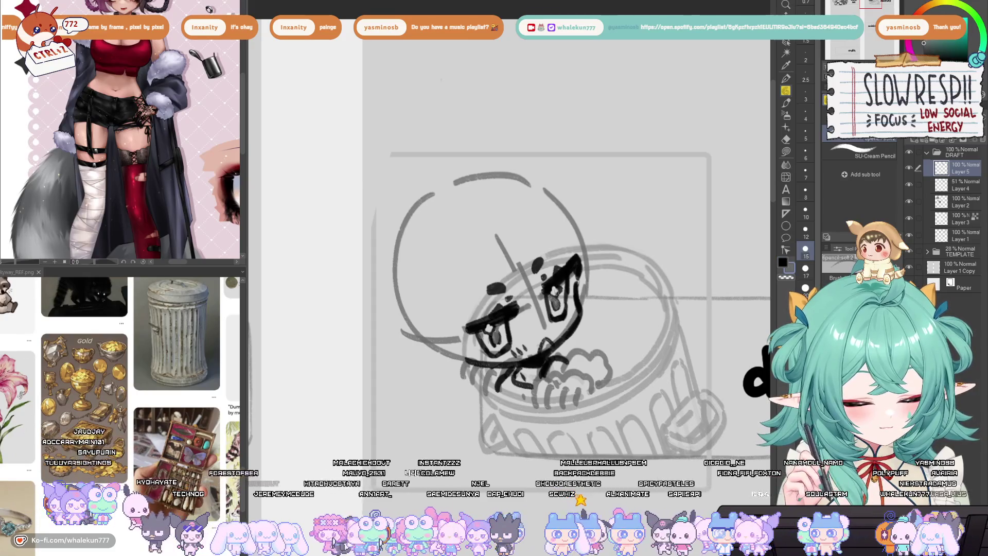
pyautogui.keyDown('alt'); pyautogui.click(497, 334); pyautogui.keyUp('alt')
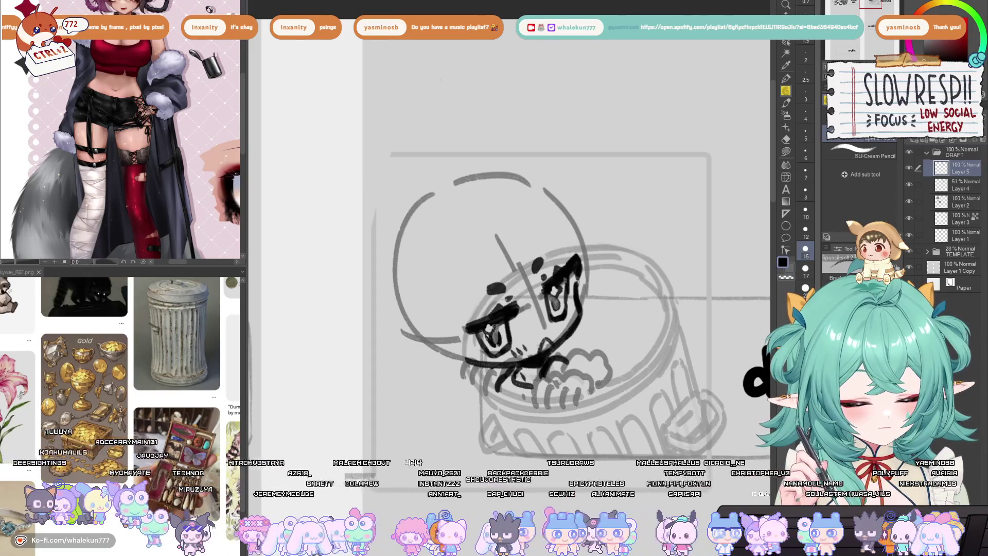
pyautogui.scroll(-5, 494, 330)
pyautogui.scroll(2, 586, 357)
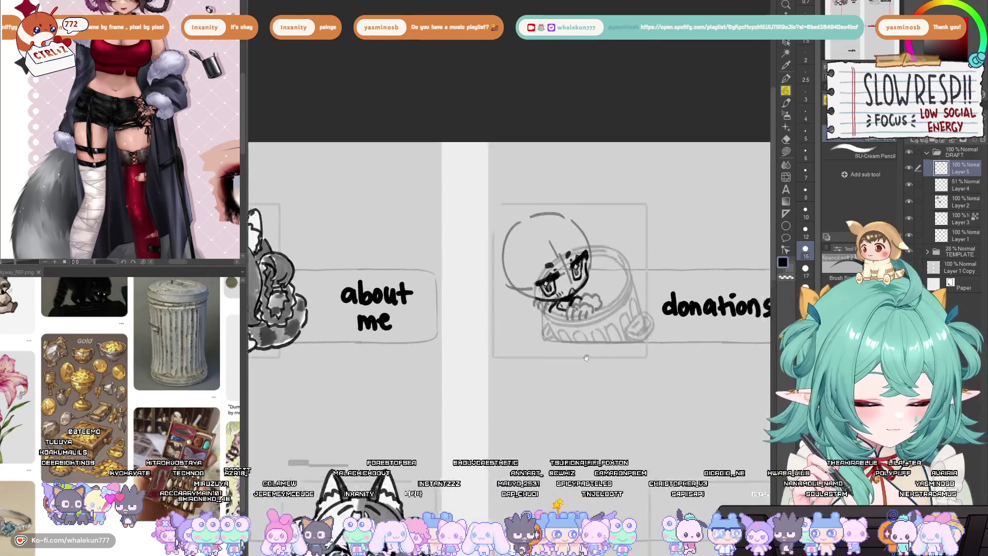
pyautogui.scroll(3, 586, 357)
# Erase the faint stray line near the left eye, enlarging the eraser to 17
pyautogui.press('e')
pyautogui.moveTo(476, 278); pyautogui.dragTo(504, 335)
pyautogui.press(']')
pyautogui.press(']')
pyautogui.press(']')
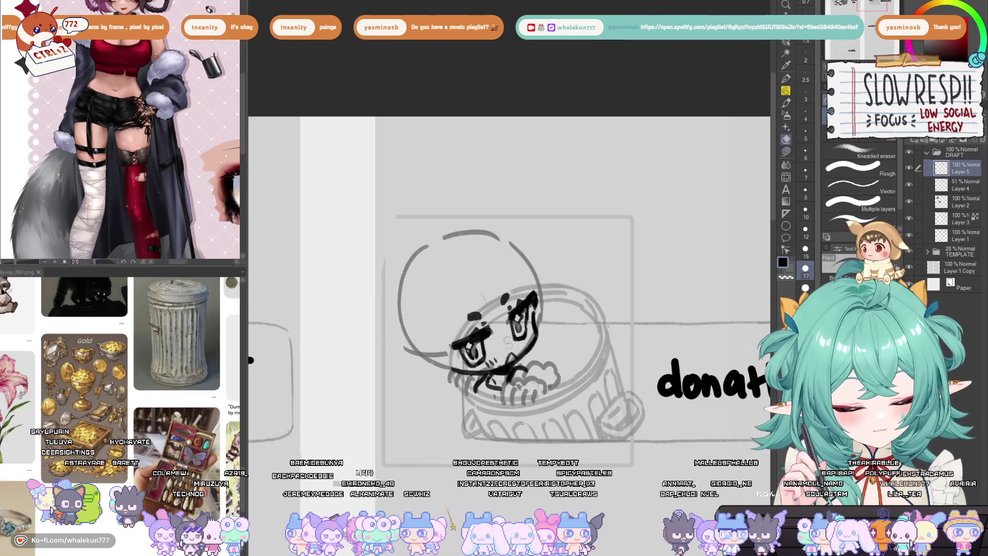
pyautogui.scroll(-4, 507, 340)
pyautogui.press('h')
pyautogui.scroll(2, 583, 217)
pyautogui.press('h')
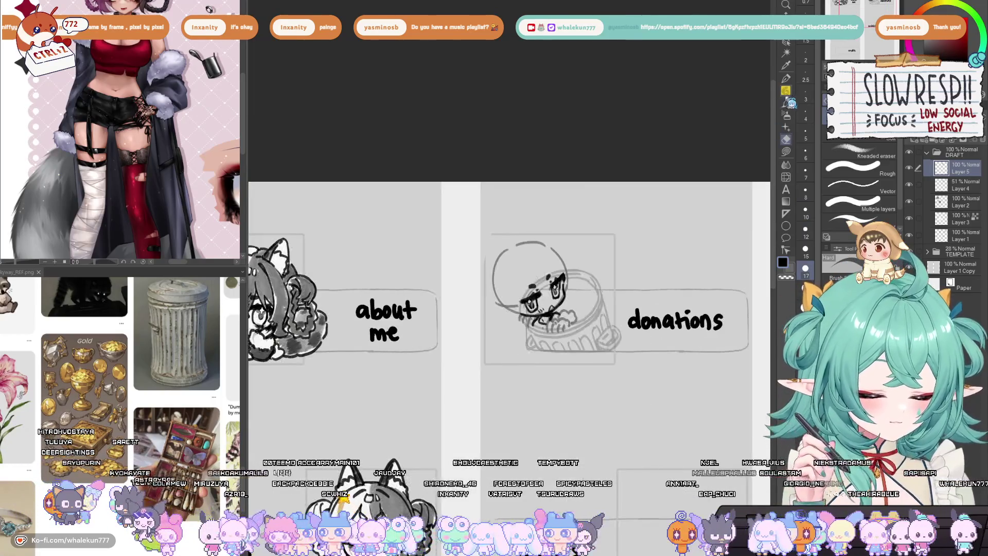
pyautogui.press('p')
pyautogui.scroll(3, 587, 231)
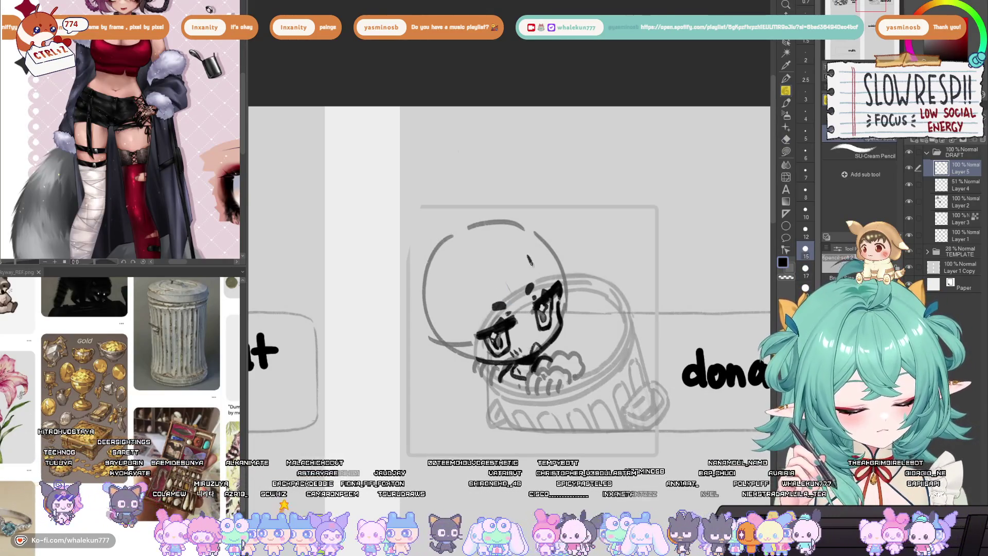
pyautogui.press('h')
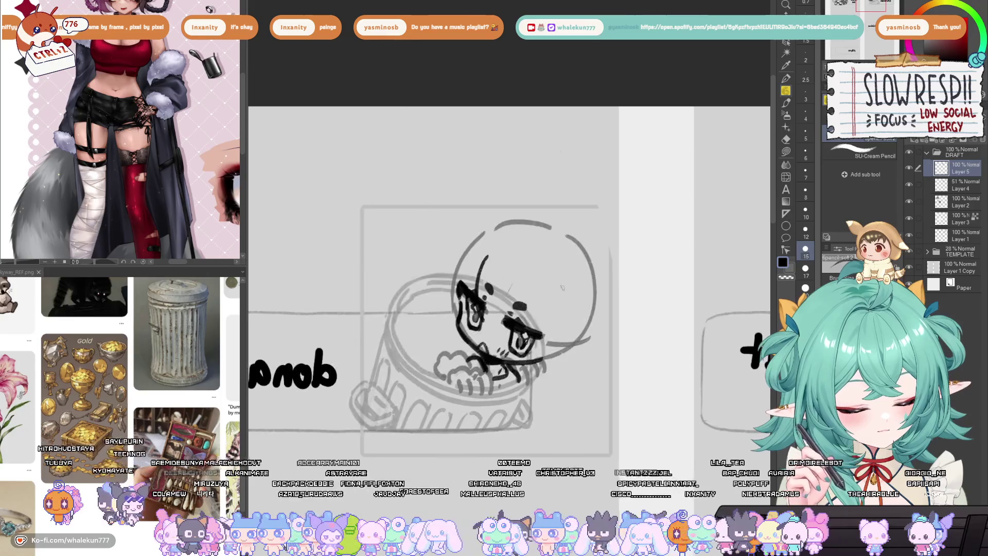
pyautogui.press('h')
# Ink diagonal hair strands across the face, retrying with undo until they sit right
pyautogui.moveTo(489, 281)
pyautogui.mouseDown()
pyautogui.moveTo(509, 320)
pyautogui.moveTo(530, 332)
pyautogui.mouseUp()
pyautogui.hotkey('ctrl', 'z')
pyautogui.hotkey('ctrl', 'z')
pyautogui.hotkey('ctrl', 'z')
pyautogui.hotkey('ctrl', 'z')
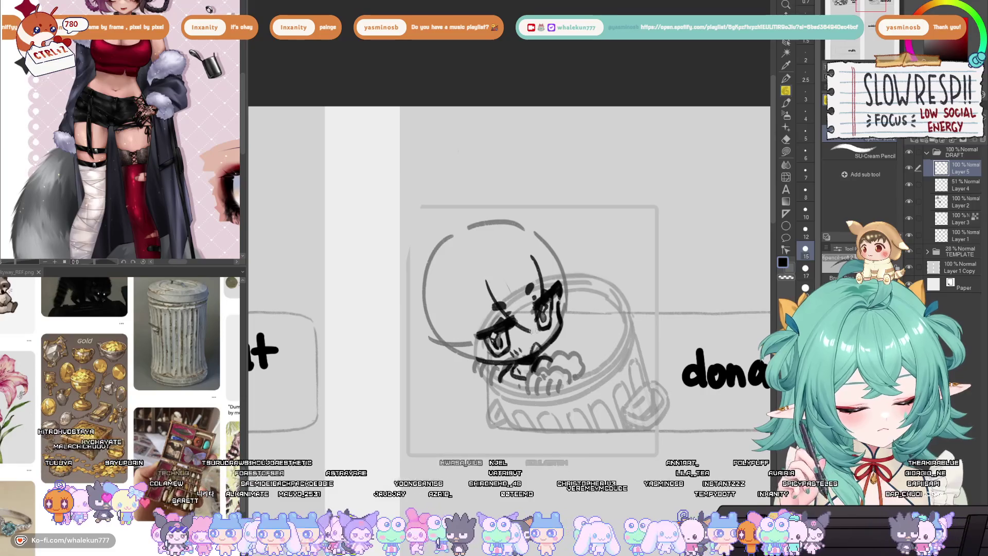
pyautogui.hotkey('ctrl', 'z')
pyautogui.moveTo(517, 278)
pyautogui.mouseDown()
pyautogui.moveTo(541, 329)
pyautogui.moveTo(535, 315)
pyautogui.mouseUp()
pyautogui.hotkey('ctrl', 'z')
pyautogui.hotkey('ctrl', 'z')
pyautogui.moveTo(508, 264)
pyautogui.mouseDown()
pyautogui.moveTo(536, 328)
pyautogui.moveTo(537, 317)
pyautogui.mouseUp()
pyautogui.hotkey('ctrl', 'z')
pyautogui.moveTo(511, 266); pyautogui.dragTo(542, 326)
pyautogui.hotkey('ctrl', 'z')
pyautogui.hotkey('ctrl', 'z')
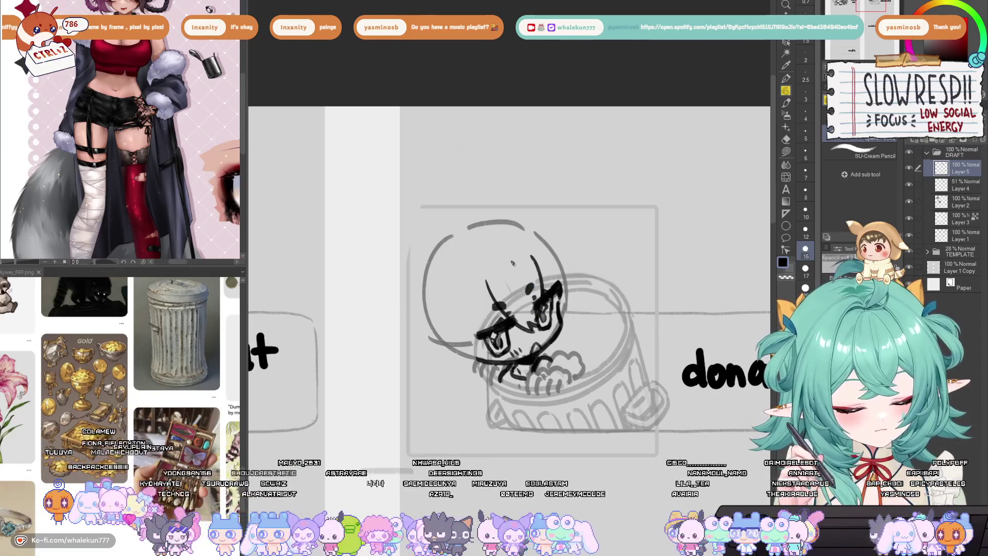
pyautogui.moveTo(512, 261); pyautogui.dragTo(537, 307)
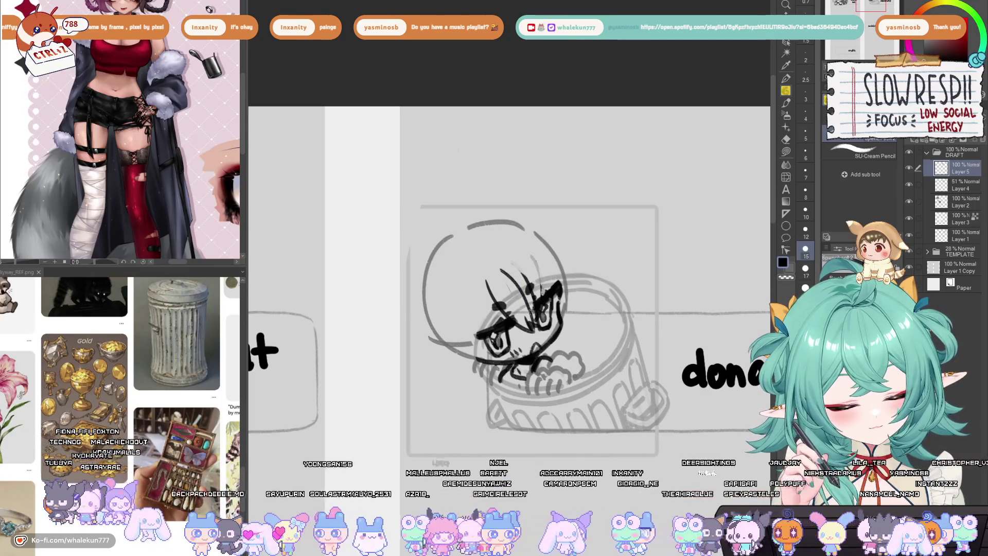
pyautogui.moveTo(499, 266)
pyautogui.mouseDown()
pyautogui.moveTo(540, 324)
pyautogui.moveTo(541, 298)
pyautogui.mouseUp()
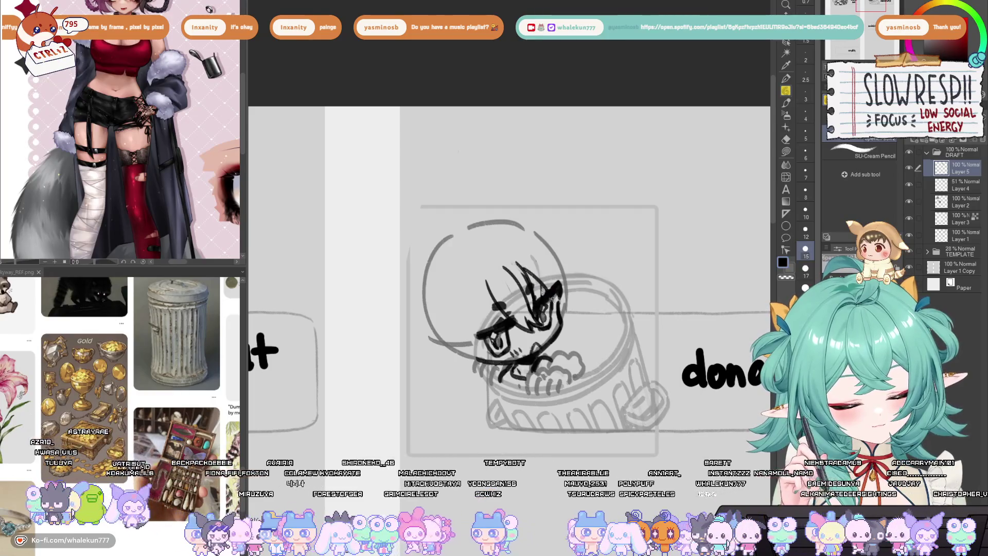
pyautogui.hotkey('ctrl', 'z')
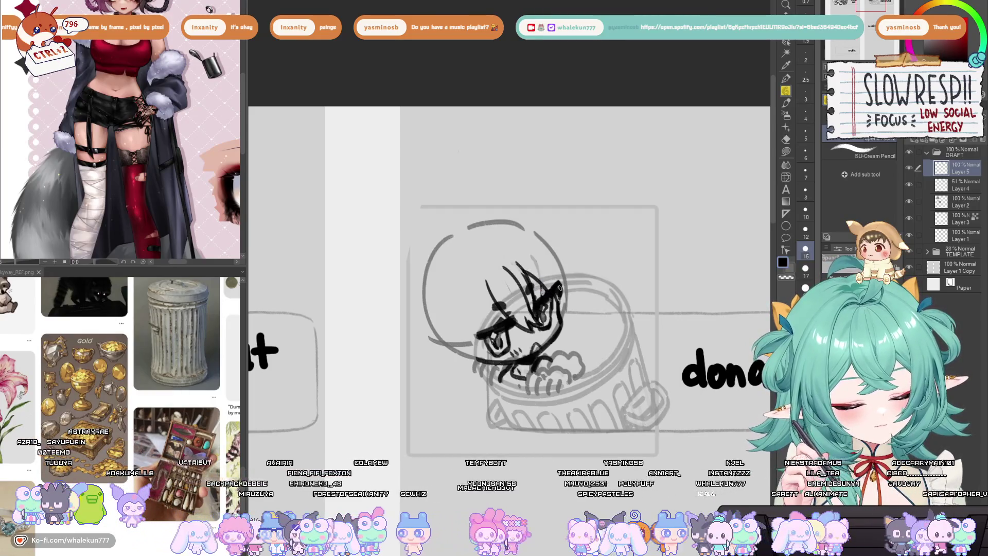
# Ink hair strands down the left side of the face, undoing and redrawing attempts
pyautogui.moveTo(497, 274); pyautogui.dragTo(476, 334)
pyautogui.hotkey('ctrl', 'z')
pyautogui.hotkey('ctrl', 'z')
pyautogui.hotkey('ctrl', 'z')
pyautogui.moveTo(487, 280); pyautogui.dragTo(476, 334)
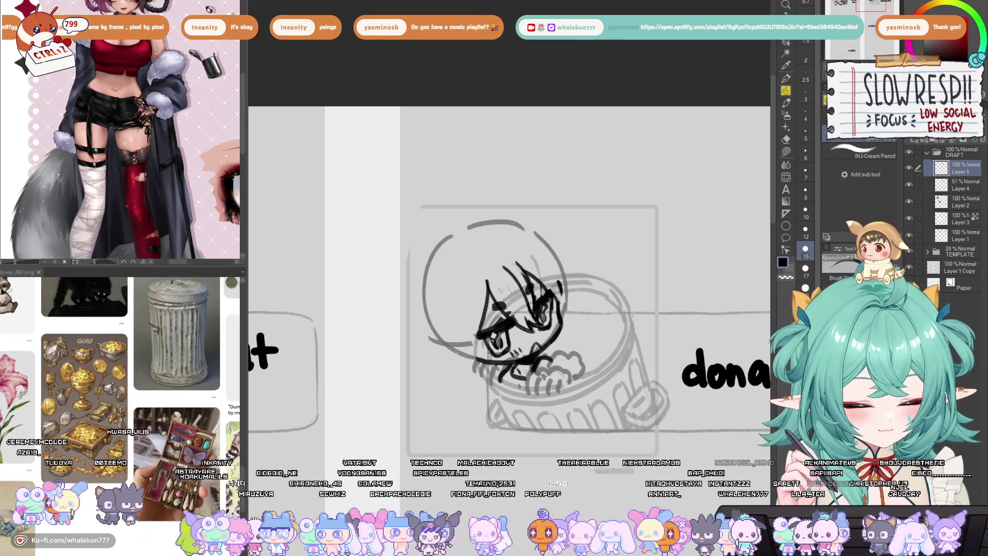
pyautogui.press('h')
pyautogui.press('h')
pyautogui.hotkey('ctrl', 'z')
pyautogui.moveTo(486, 281); pyautogui.dragTo(476, 335)
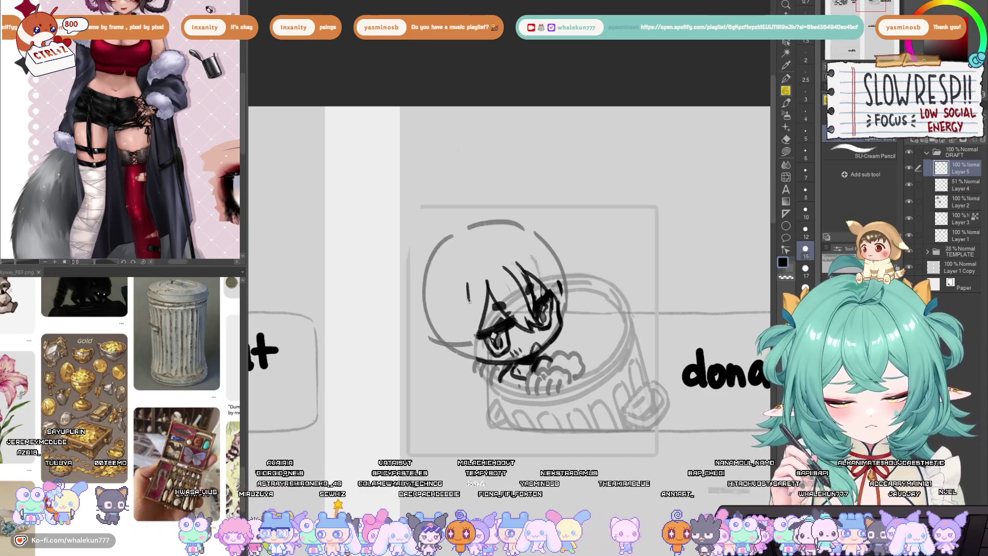
pyautogui.moveTo(487, 299); pyautogui.dragTo(468, 350)
pyautogui.hotkey('ctrl', 'z')
pyautogui.hotkey('ctrl', 'z')
pyautogui.moveTo(465, 310)
pyautogui.mouseDown()
pyautogui.moveTo(499, 354)
pyautogui.moveTo(474, 360)
pyautogui.mouseUp()
pyautogui.hotkey('ctrl', 'z')
pyautogui.hotkey('ctrl', 'z')
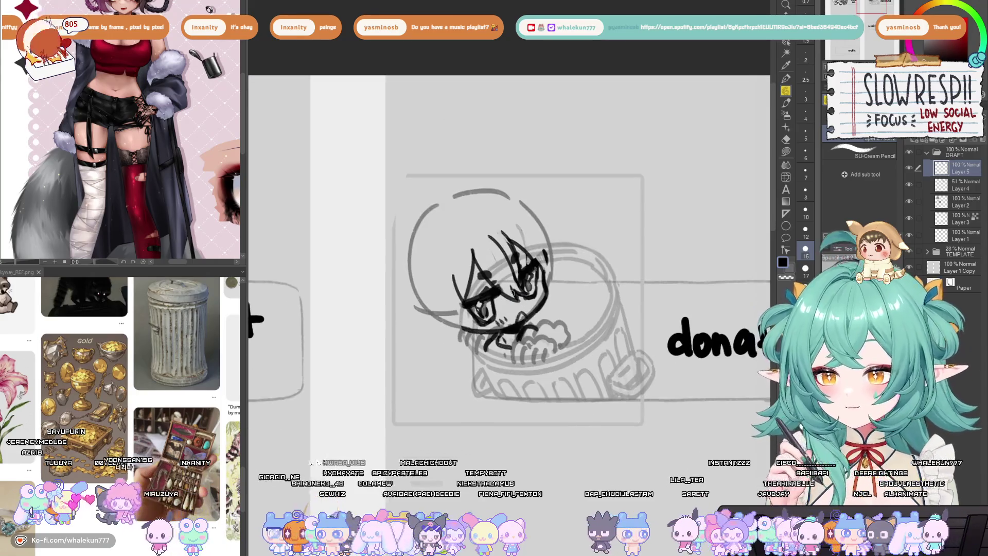
pyautogui.hotkey('ctrl', 'z')
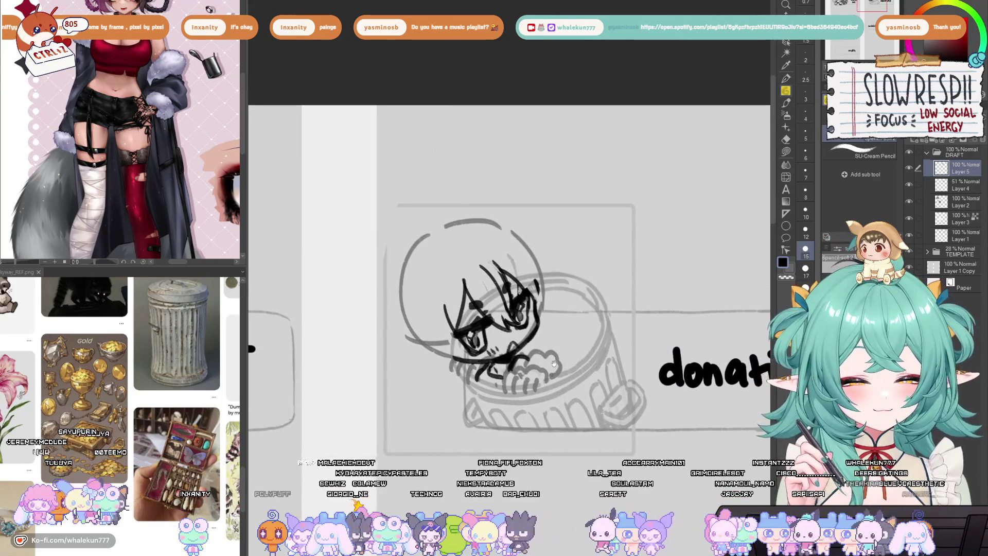
# Enlarge the chibi sketch upward with Ctrl+T and confirm the resize
pyautogui.moveTo(544, 262); pyautogui.dragTo(525, 238)
pyautogui.press('h')
pyautogui.press('h')
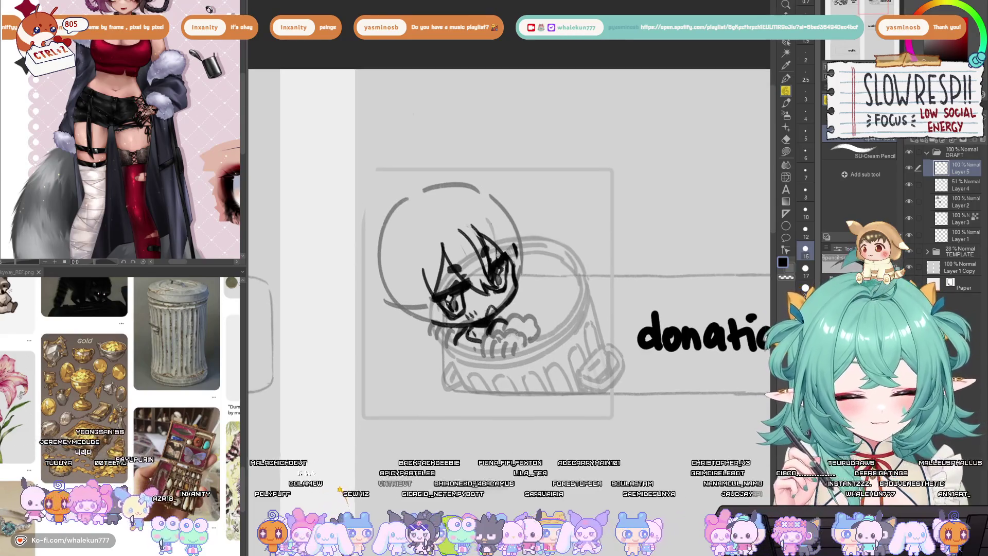
pyautogui.scroll(-3, 536, 345)
pyautogui.scroll(2, 533, 309)
pyautogui.hotkey('ctrl', 't')
pyautogui.moveTo(493, 253); pyautogui.dragTo(496, 239)
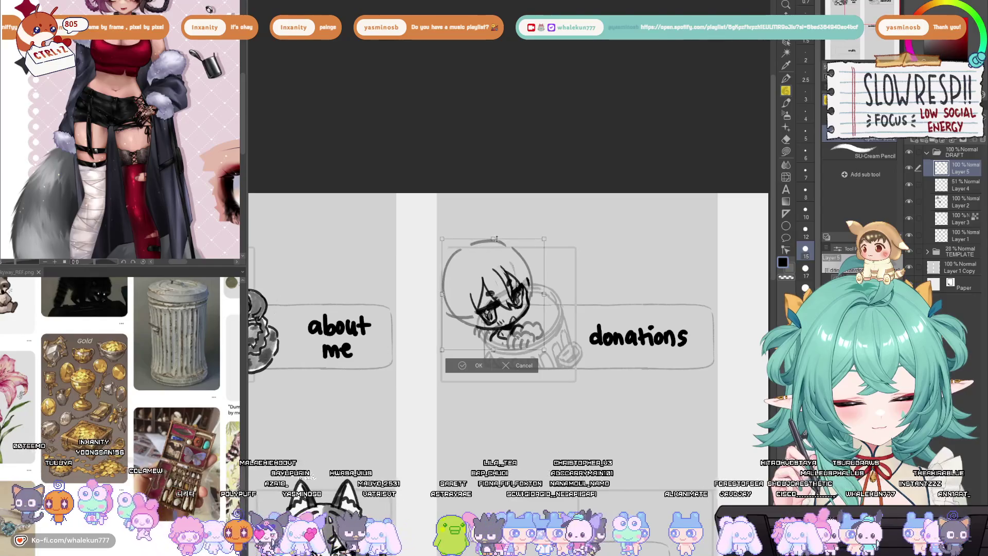
pyautogui.click(462, 366)
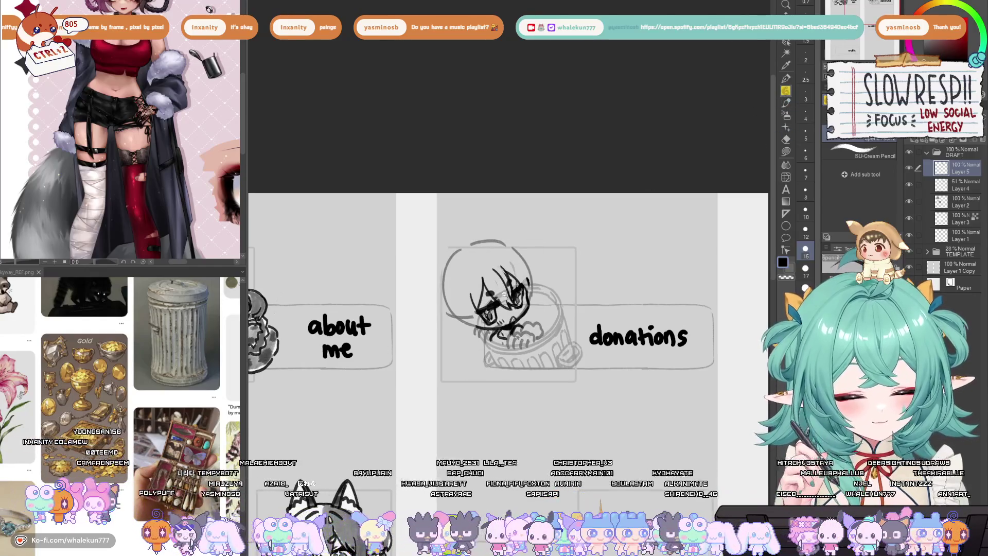
# Ink a curve along the right of the head, undoing the extra cheek strokes
pyautogui.scroll(1, 440, 267)
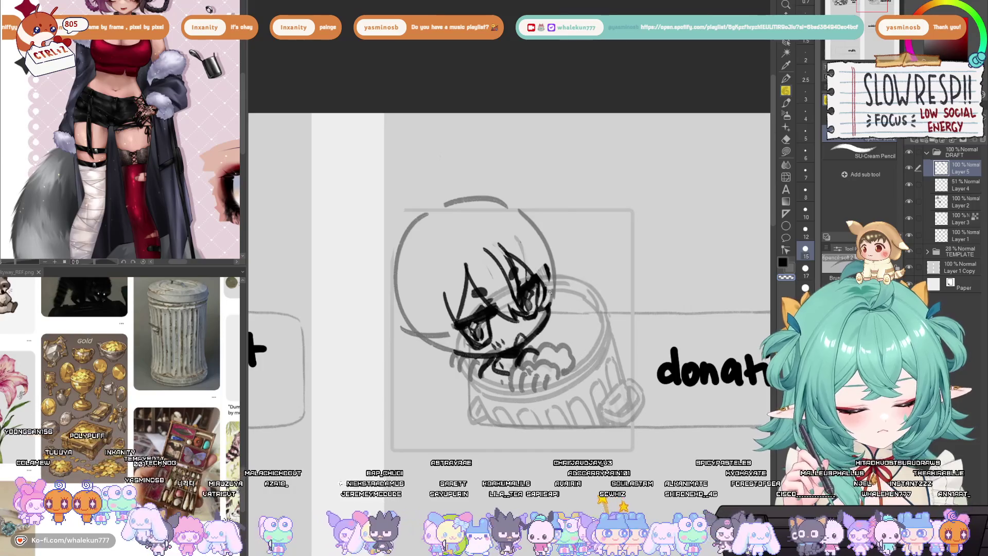
pyautogui.scroll(-4, 544, 308)
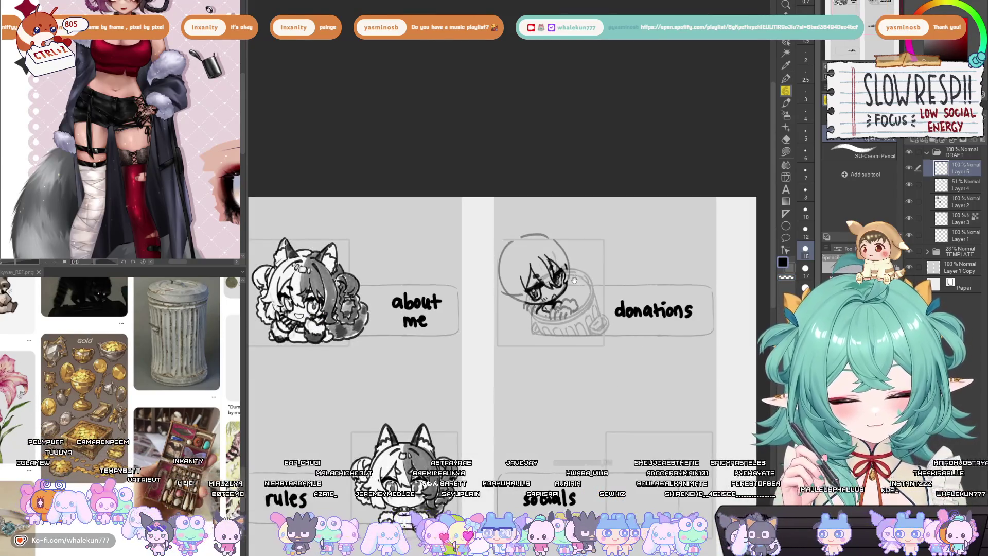
pyautogui.scroll(3, 537, 291)
pyautogui.scroll(1, 537, 291)
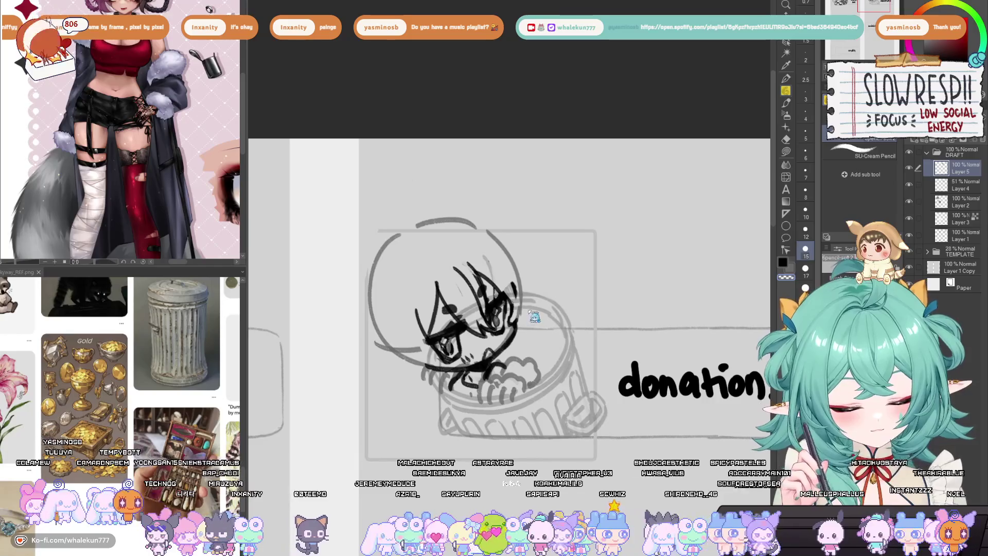
pyautogui.moveTo(528, 297); pyautogui.dragTo(524, 326)
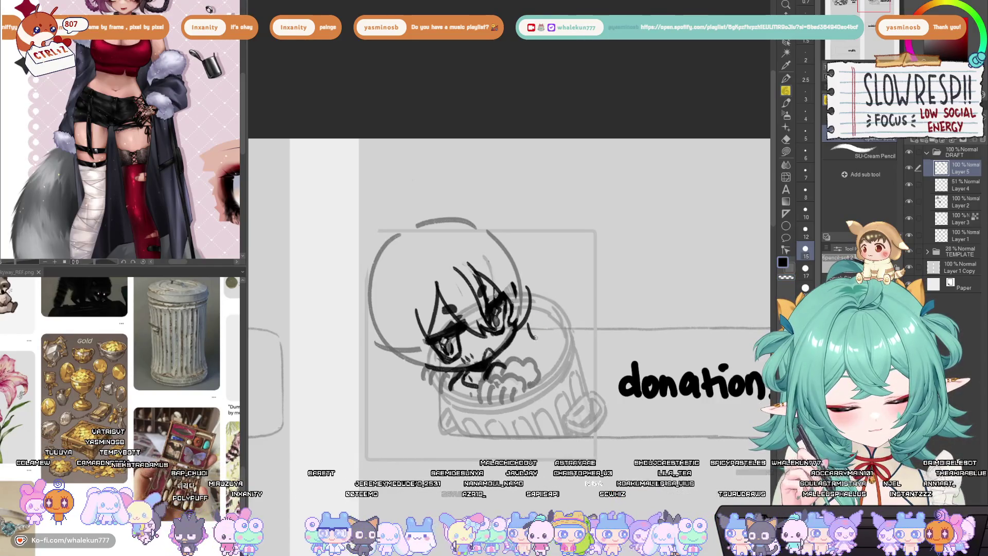
pyautogui.moveTo(517, 344)
pyautogui.mouseDown()
pyautogui.moveTo(524, 355)
pyautogui.moveTo(521, 340)
pyautogui.moveTo(525, 355)
pyautogui.moveTo(536, 328)
pyautogui.mouseUp()
pyautogui.hotkey('ctrl', 'z')
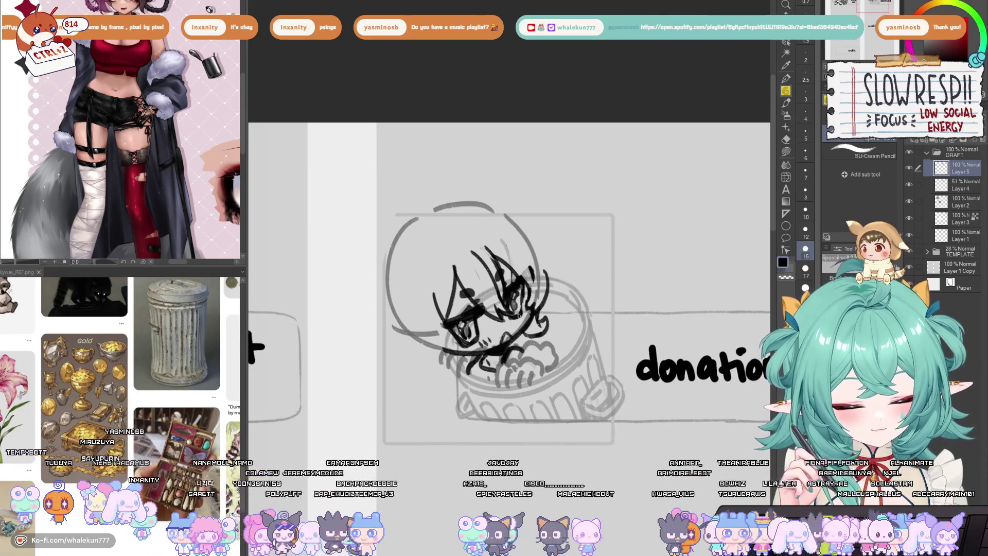
pyautogui.scroll(-3, 510, 302)
pyautogui.scroll(3, 513, 302)
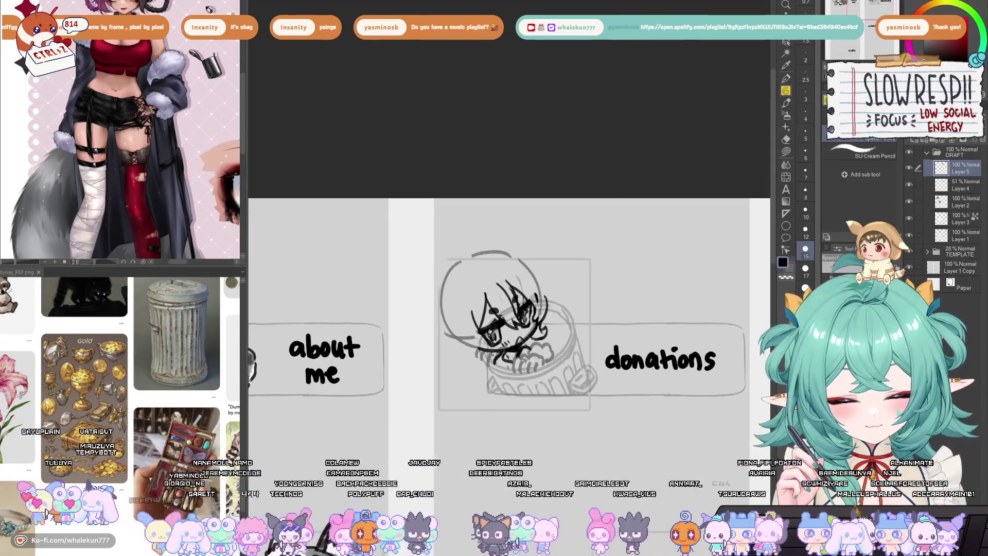
pyautogui.scroll(2, 481, 278)
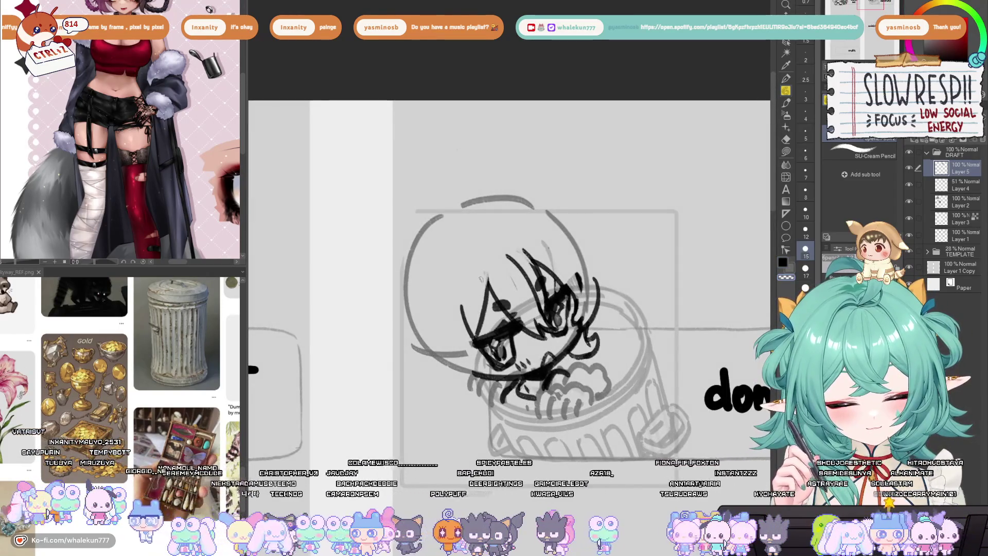
pyautogui.hotkey('ctrl', 'z')
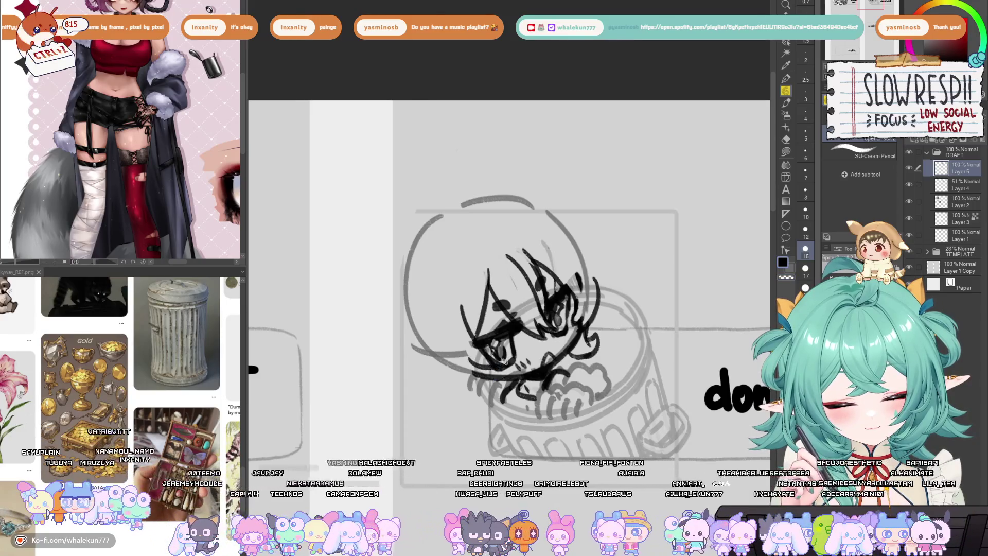
# Ink an arc over the top-left of the head on the mirrored canvas, retrying the inner arc
pyautogui.press('h')
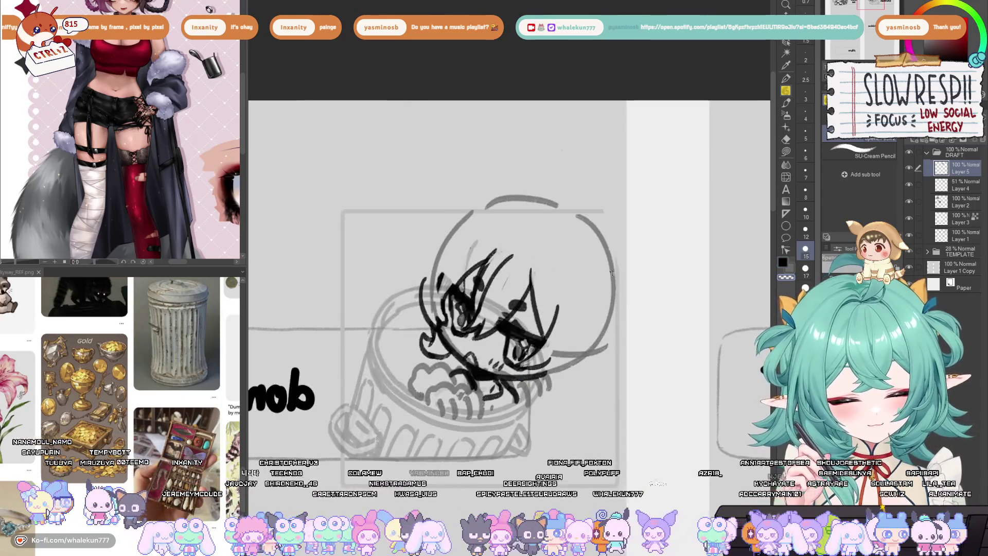
pyautogui.press('h')
pyautogui.moveTo(611, 273); pyautogui.dragTo(598, 256)
pyautogui.press('h')
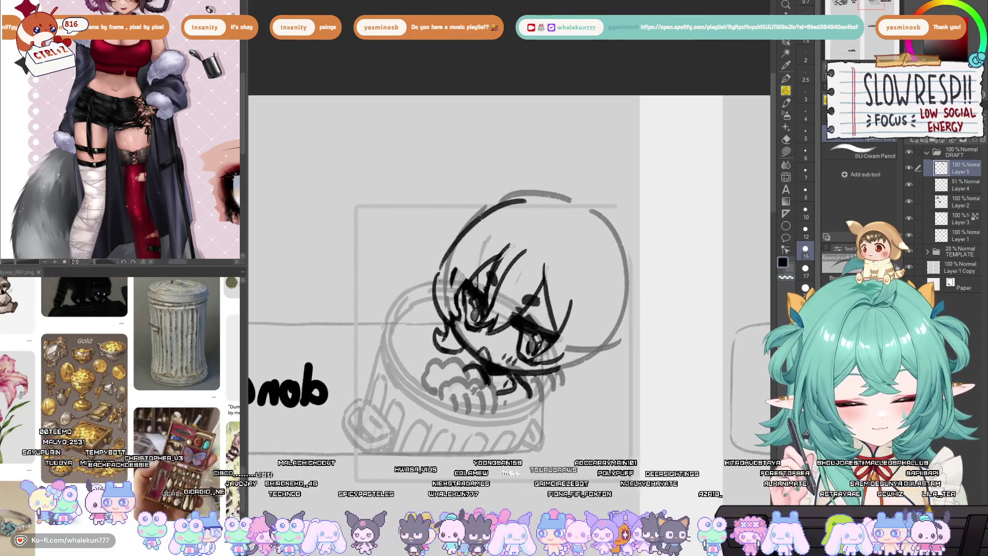
pyautogui.moveTo(521, 199); pyautogui.dragTo(435, 293)
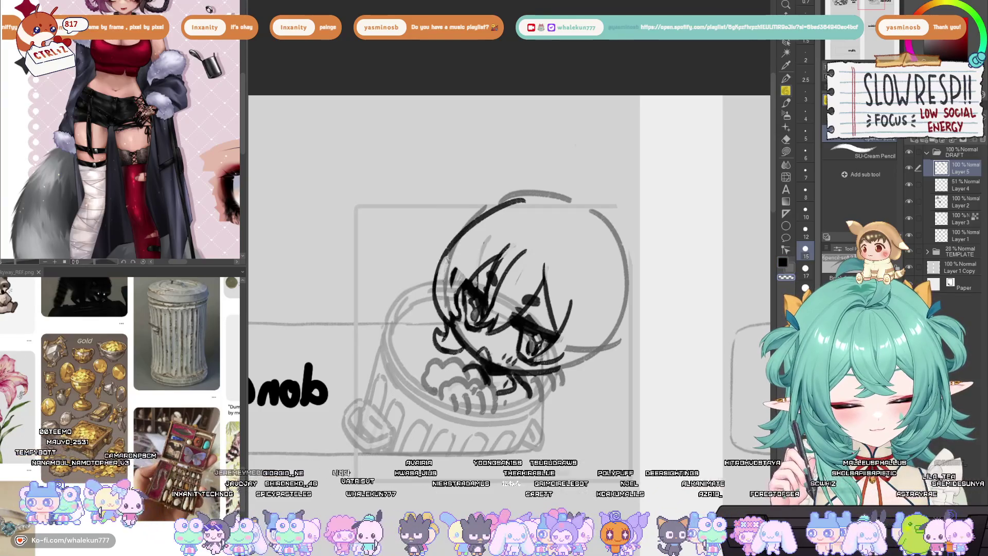
pyautogui.press('h')
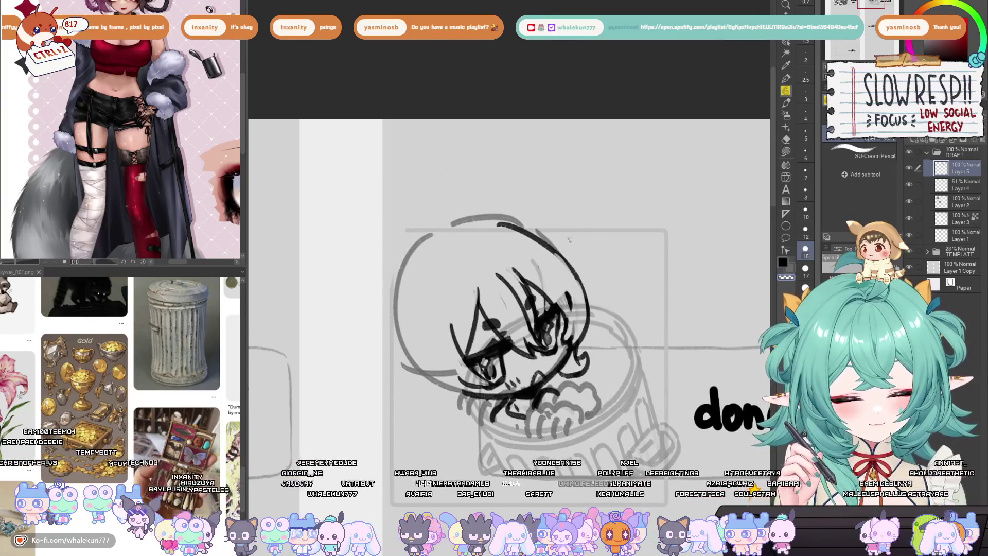
pyautogui.moveTo(570, 275)
pyautogui.mouseDown()
pyautogui.moveTo(715, 280)
pyautogui.moveTo(547, 268)
pyautogui.mouseUp()
pyautogui.press('h')
pyautogui.scroll(3, 545, 259)
pyautogui.hotkey('ctrl', 'z')
pyautogui.moveTo(474, 332)
pyautogui.mouseDown()
pyautogui.moveTo(502, 283)
pyautogui.moveTo(574, 243)
pyautogui.mouseUp()
pyautogui.hotkey('ctrl', 'z')
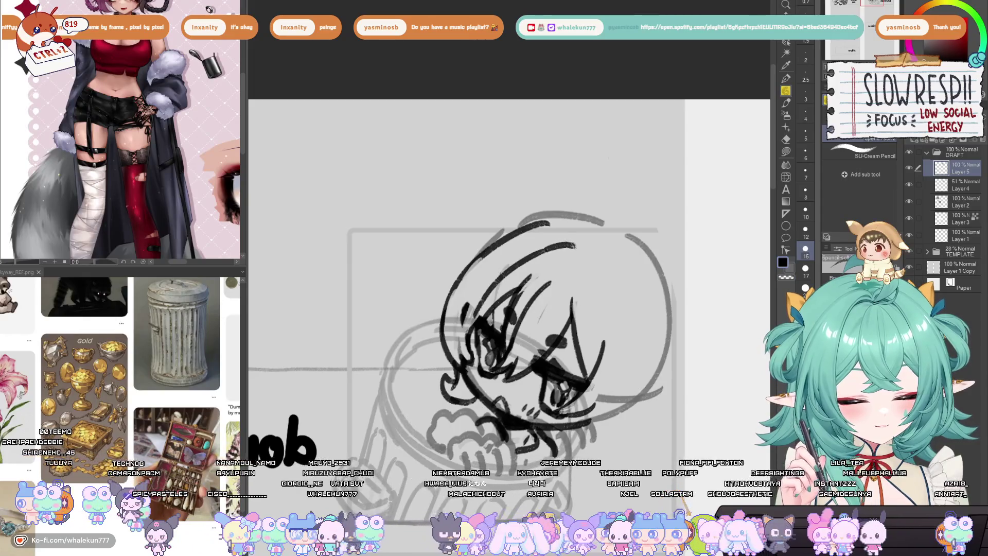
pyautogui.press('h')
# Ink a short curve on the head's left side, redrawing it once
pyautogui.moveTo(445, 227)
pyautogui.mouseDown()
pyautogui.moveTo(430, 256)
pyautogui.moveTo(439, 340)
pyautogui.mouseUp()
pyautogui.moveTo(402, 298)
pyautogui.mouseDown()
pyautogui.moveTo(394, 333)
pyautogui.moveTo(411, 407)
pyautogui.mouseUp()
pyautogui.hotkey('ctrl', 'z')
pyautogui.scroll(-2, 516, 265)
pyautogui.scroll(-3, 516, 265)
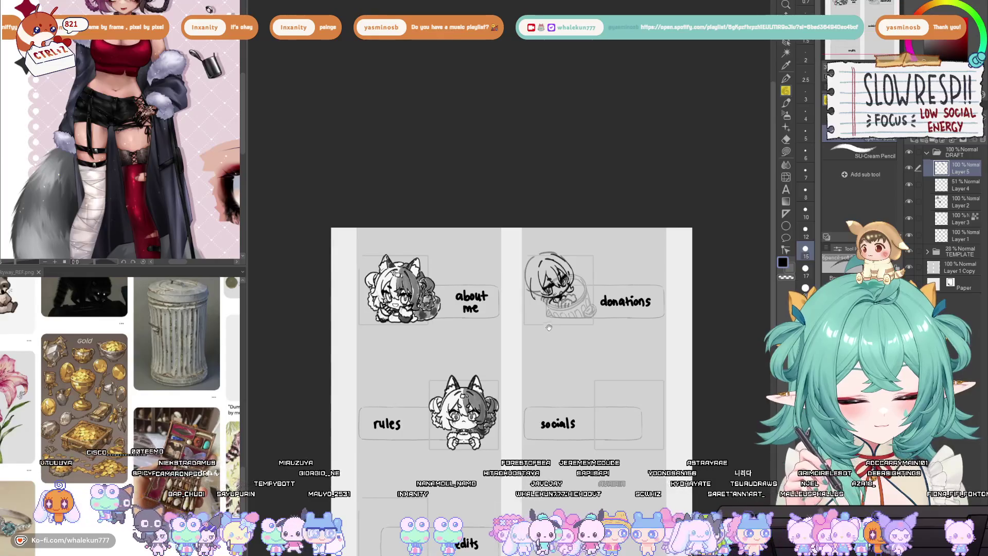
pyautogui.scroll(5, 563, 301)
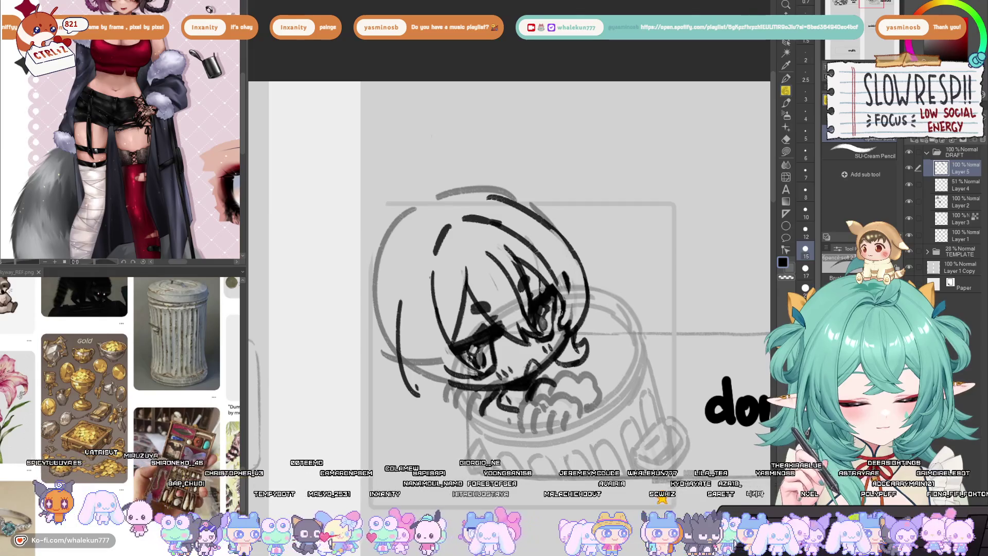
pyautogui.scroll(-5, 547, 318)
pyautogui.scroll(-1, 547, 318)
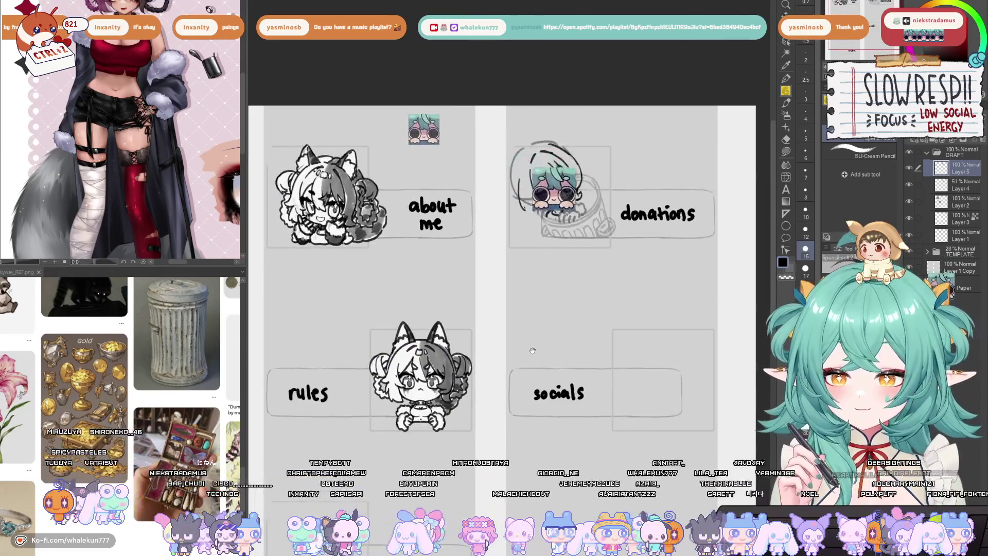
# Close the hand shape at the chibi's lower left with the pencil
pyautogui.scroll(5, 526, 339)
pyautogui.scroll(-3, 526, 339)
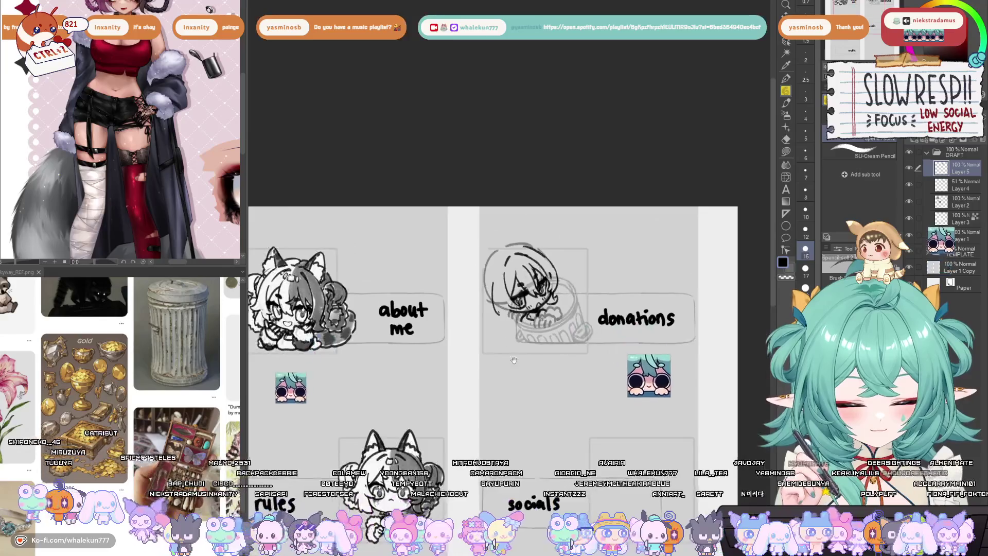
pyautogui.scroll(5, 424, 344)
pyautogui.scroll(-4, 425, 344)
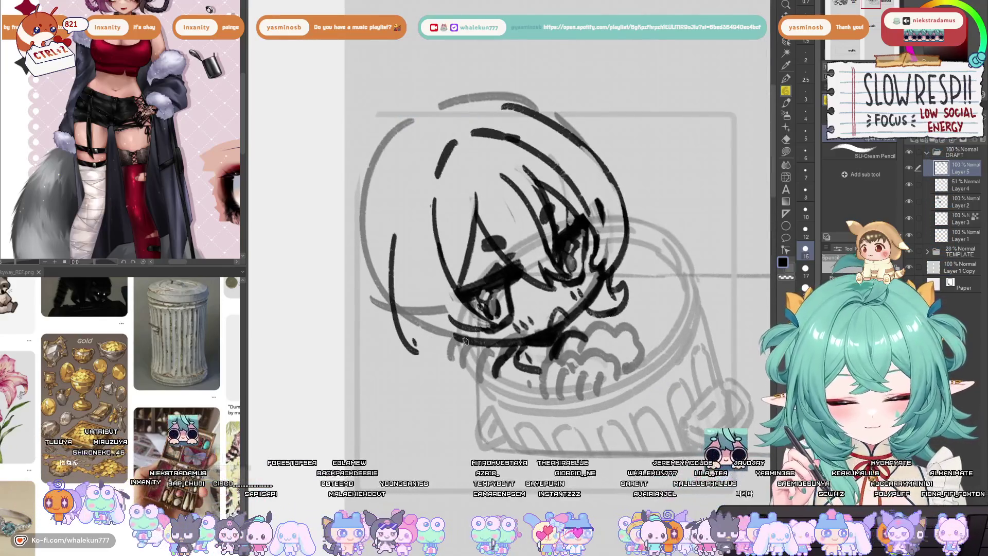
pyautogui.scroll(2, 513, 181)
pyautogui.scroll(3, 513, 182)
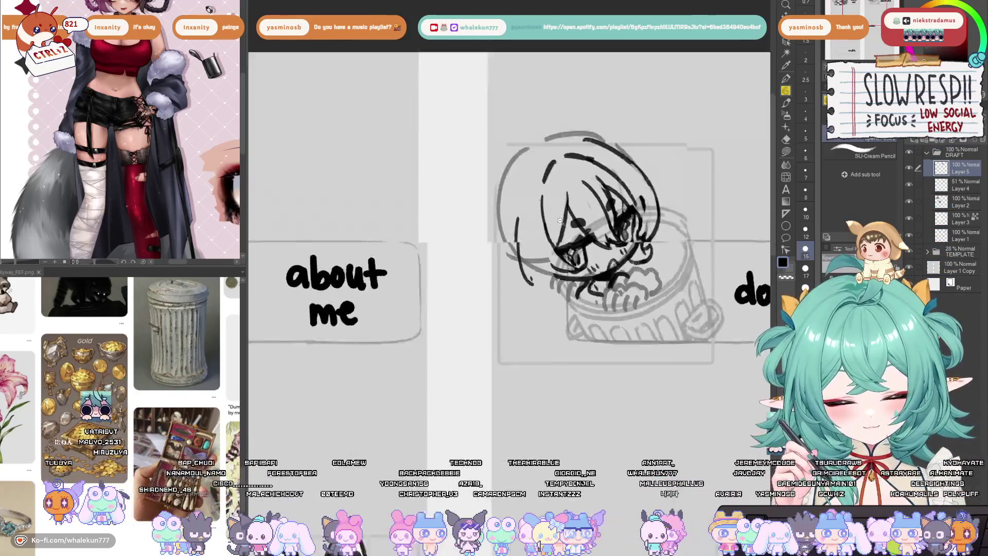
pyautogui.moveTo(513, 284); pyautogui.dragTo(528, 301)
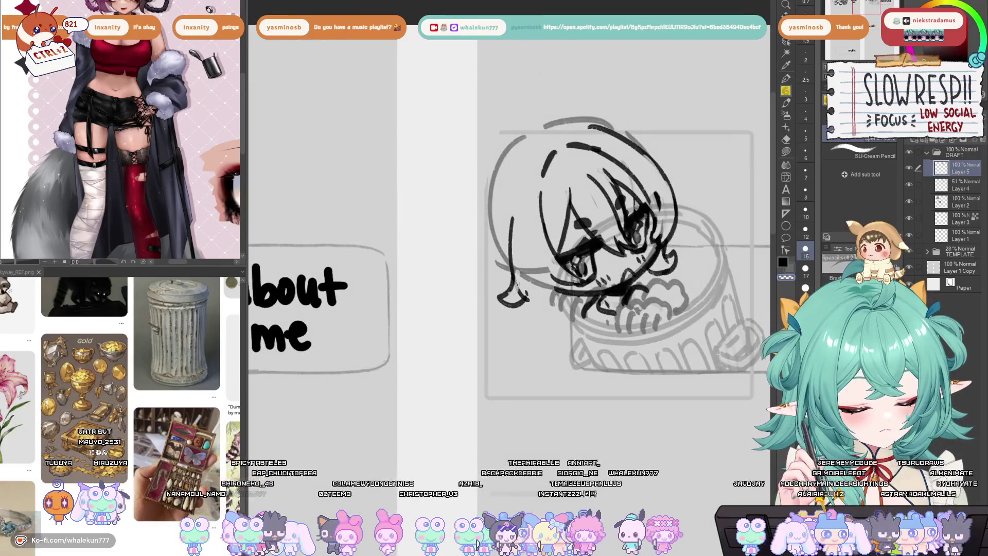
# Ink the chibi's chin and jaw line, checking it in a mirrored view
pyautogui.hscroll(3, 519, 292)
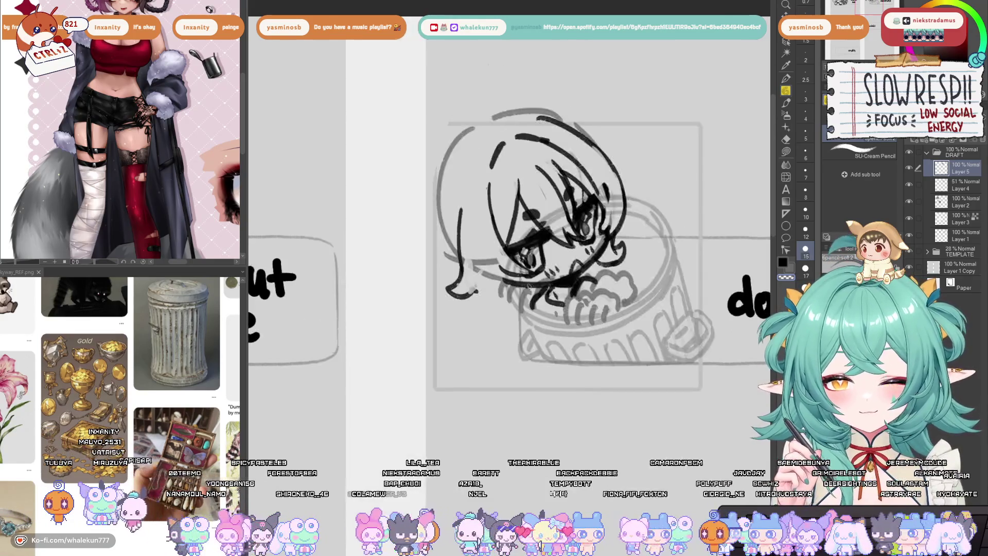
pyautogui.scroll(-2, 551, 273)
pyautogui.scroll(-1, 577, 254)
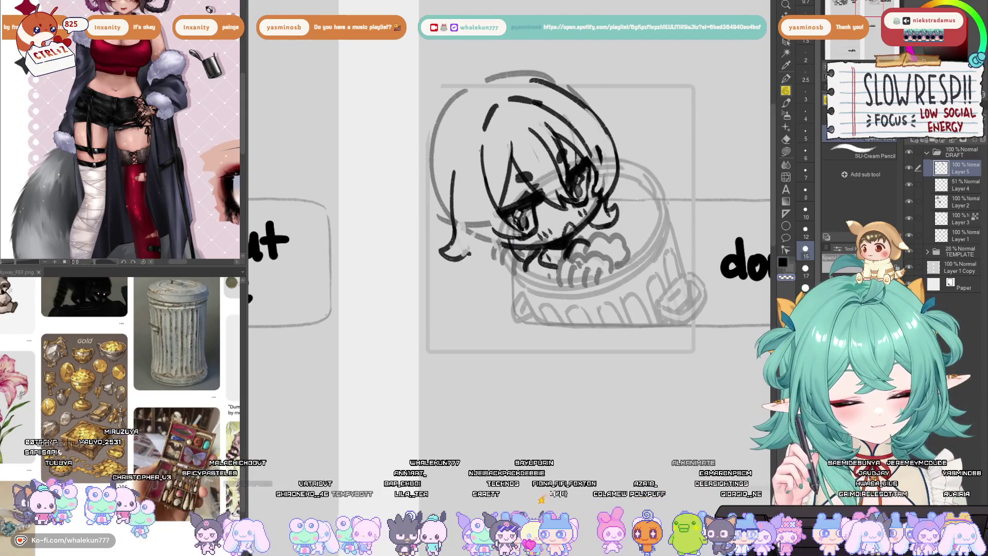
pyautogui.press('h')
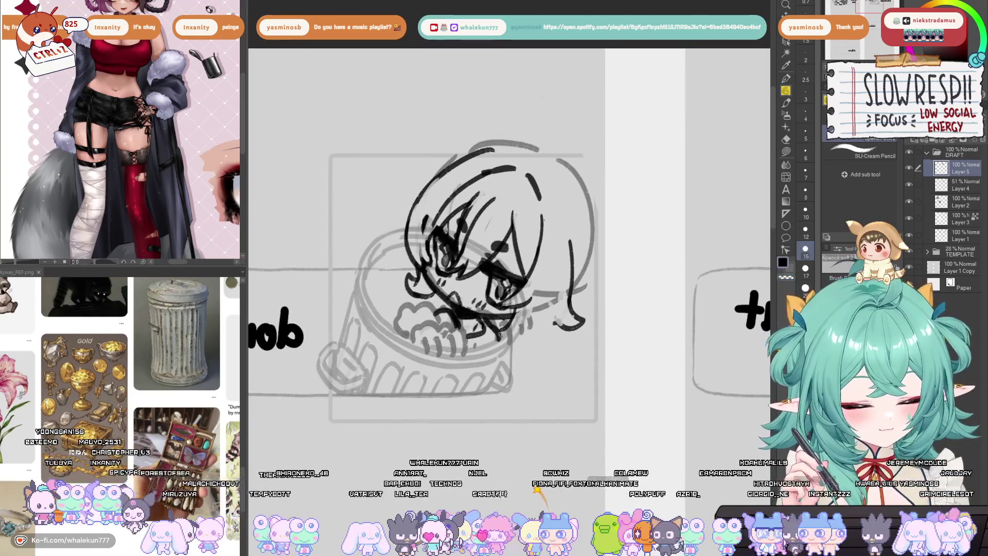
pyautogui.moveTo(505, 332)
pyautogui.mouseDown()
pyautogui.moveTo(530, 342)
pyautogui.moveTo(543, 317)
pyautogui.mouseUp()
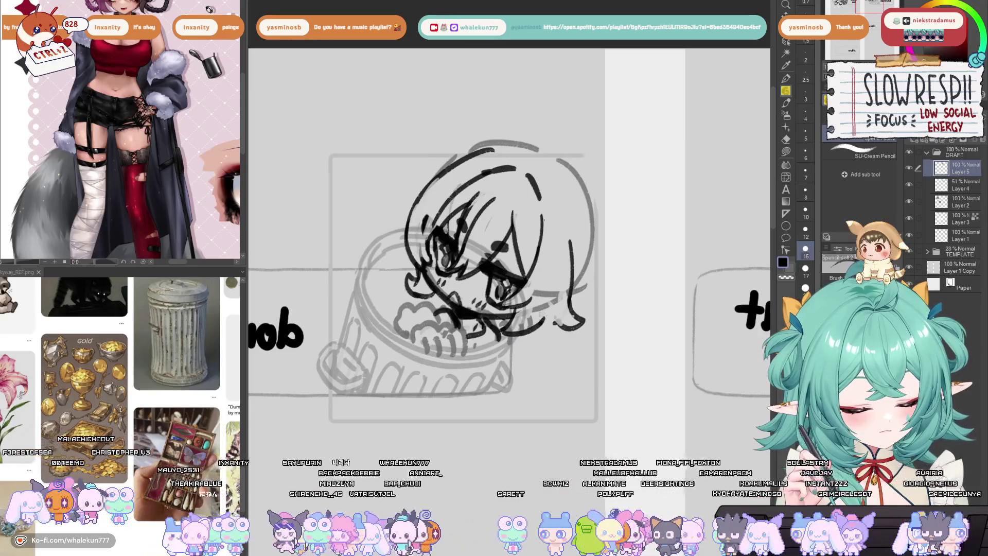
pyautogui.press('h')
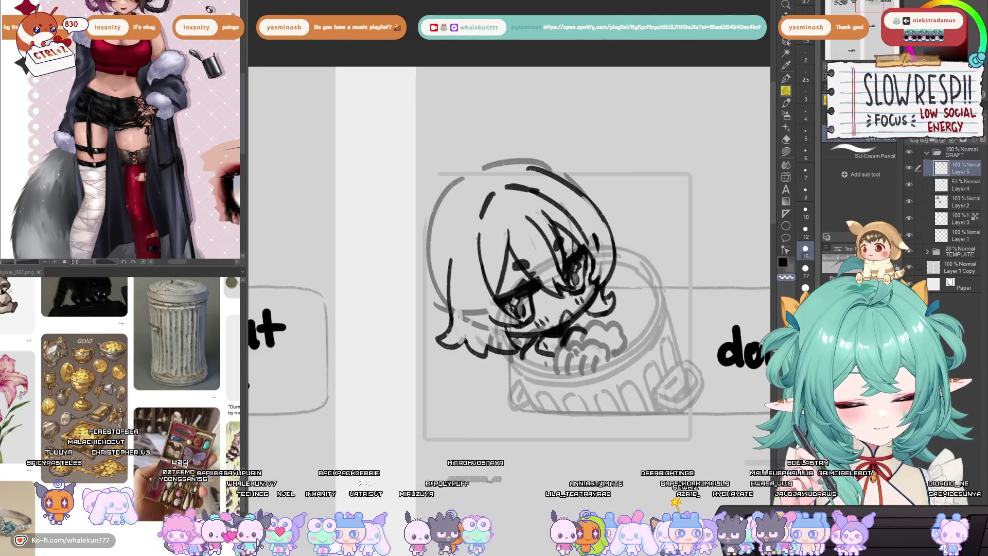
# Shift the head sketch down over the jar using Move layer
pyautogui.scroll(-3, 566, 271)
pyautogui.scroll(2, 566, 270)
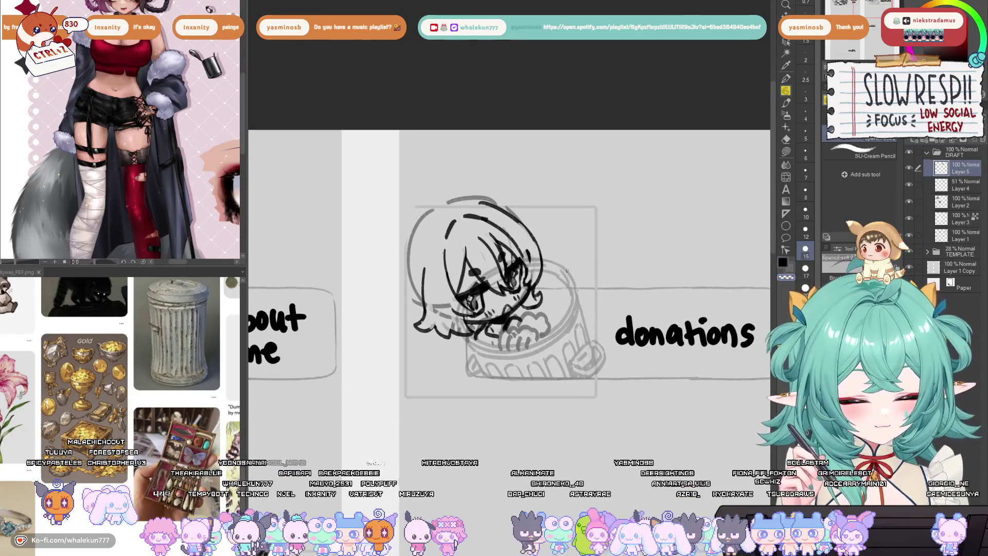
pyautogui.moveTo(567, 270); pyautogui.dragTo(539, 255)
pyautogui.press('k')
pyautogui.moveTo(518, 293); pyautogui.dragTo(512, 312)
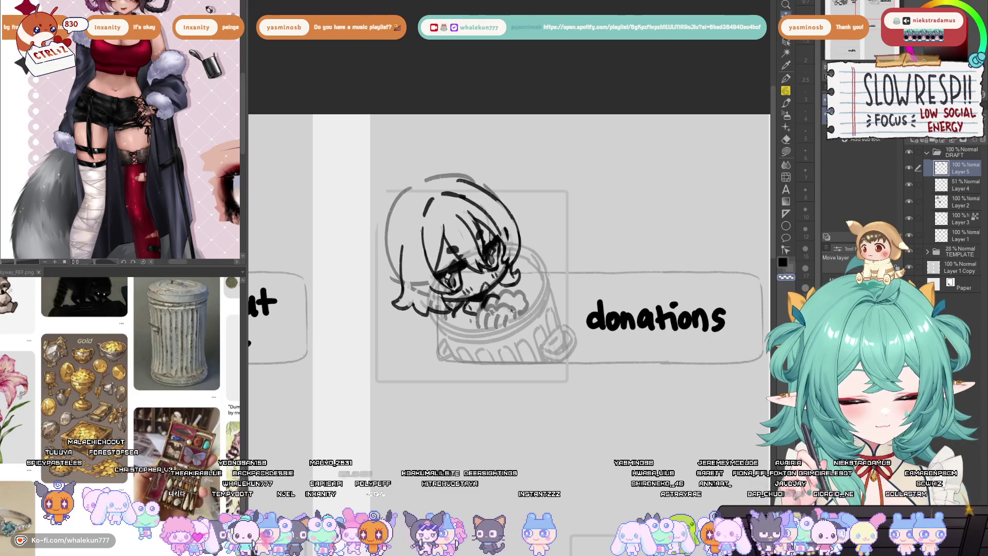
pyautogui.press('p')
# Try curves below the chin and near the paw, undoing the misplaced strokes
pyautogui.scroll(2, 481, 304)
pyautogui.hotkey('ctrl', 'z')
pyautogui.moveTo(430, 330)
pyautogui.mouseDown()
pyautogui.moveTo(442, 359)
pyautogui.moveTo(479, 363)
pyautogui.moveTo(466, 328)
pyautogui.mouseUp()
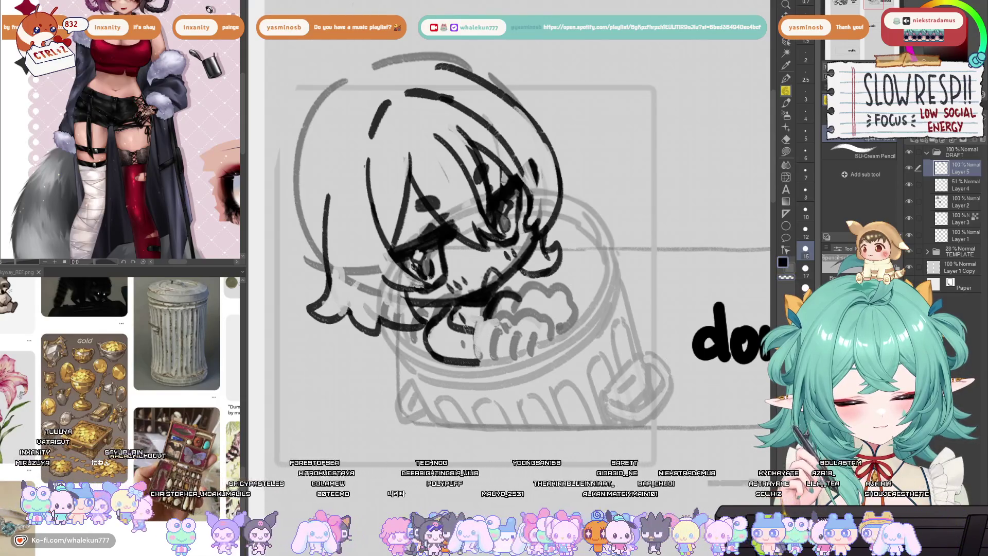
pyautogui.hotkey('ctrl', 'z')
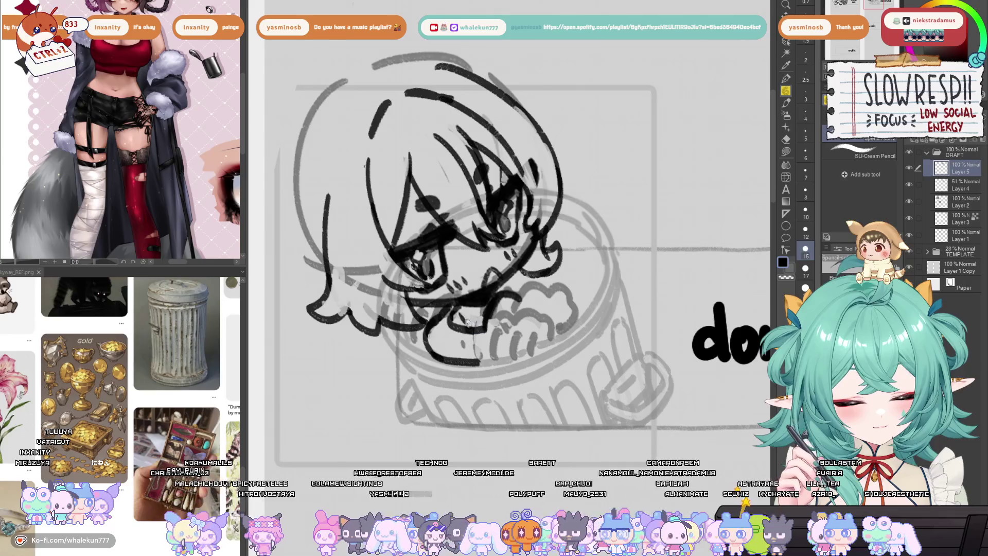
pyautogui.moveTo(479, 329)
pyautogui.mouseDown()
pyautogui.moveTo(491, 373)
pyautogui.moveTo(532, 339)
pyautogui.moveTo(471, 351)
pyautogui.mouseUp()
pyautogui.hotkey('ctrl', 'z')
pyautogui.hotkey('ctrl', 'z')
pyautogui.hotkey('ctrl', 'z')
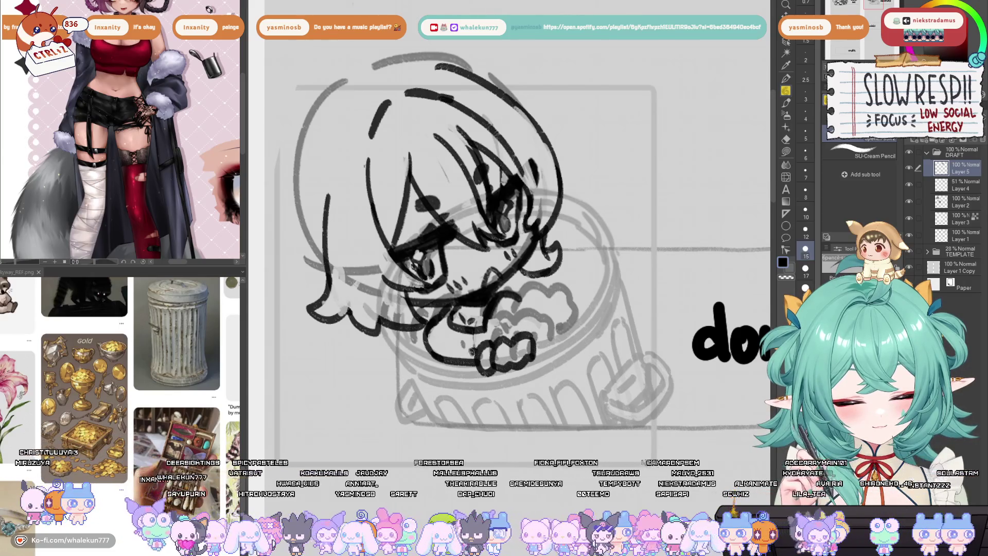
# Redraw the paw's toe loops further left and outline the top of the paw
pyautogui.moveTo(535, 342); pyautogui.dragTo(465, 366)
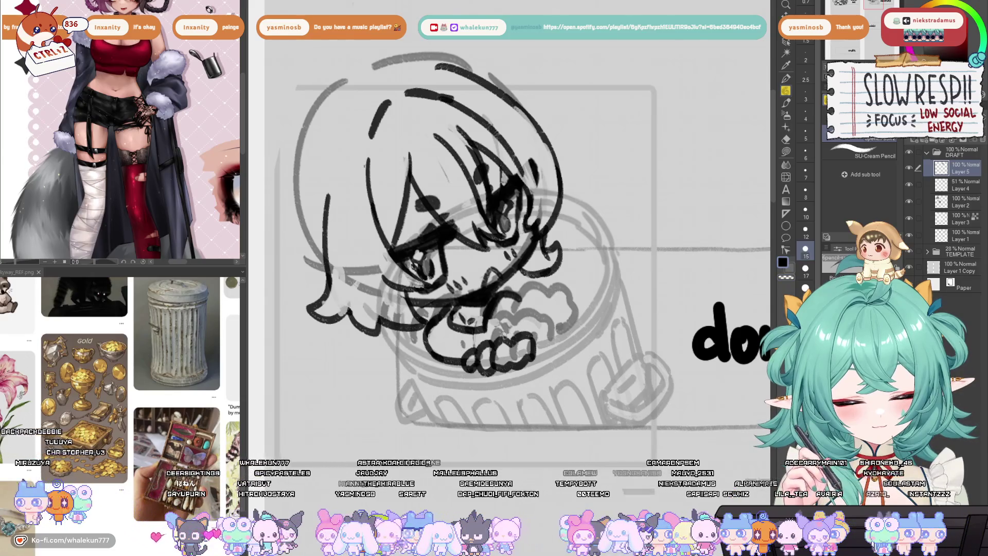
pyautogui.moveTo(507, 330); pyautogui.dragTo(540, 355)
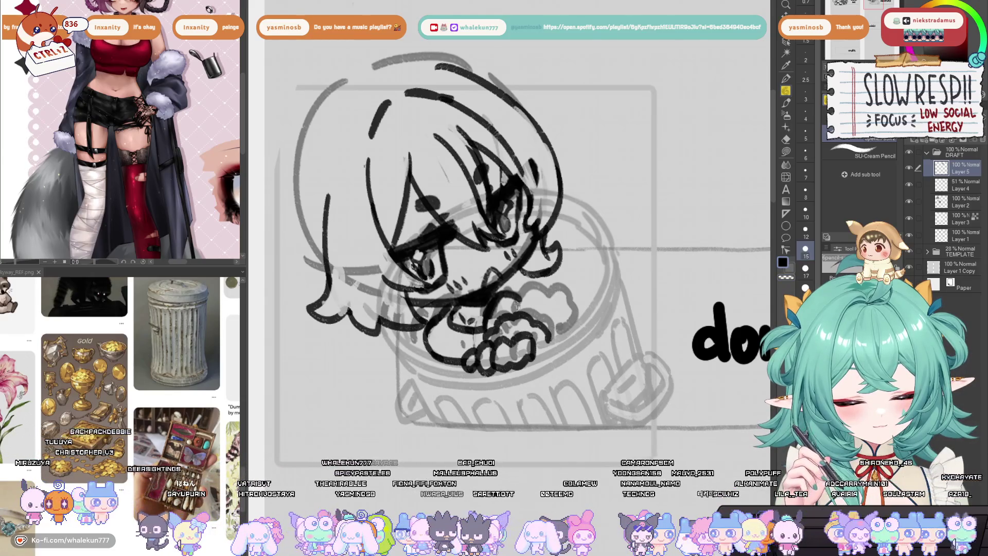
pyautogui.moveTo(495, 309); pyautogui.dragTo(574, 316)
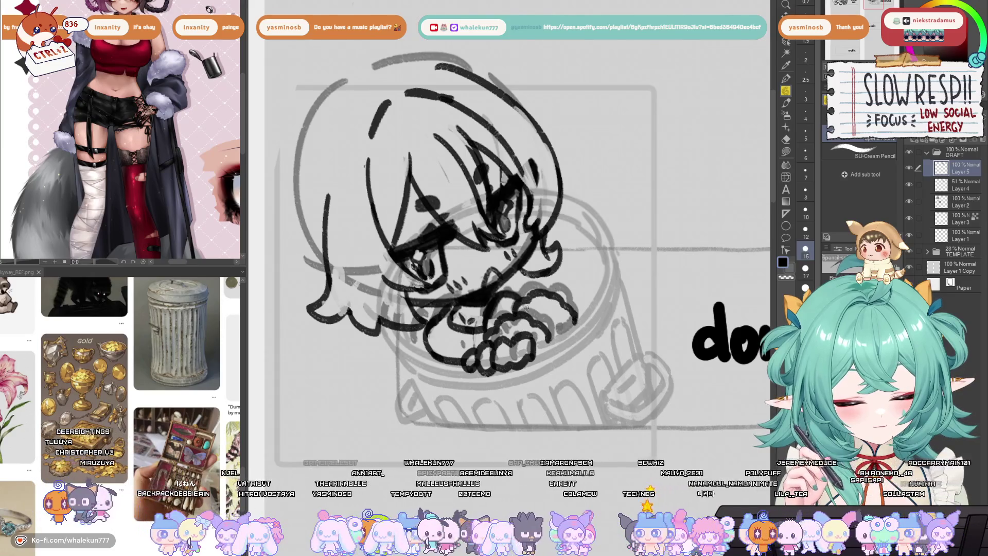
pyautogui.moveTo(556, 324); pyautogui.dragTo(548, 348)
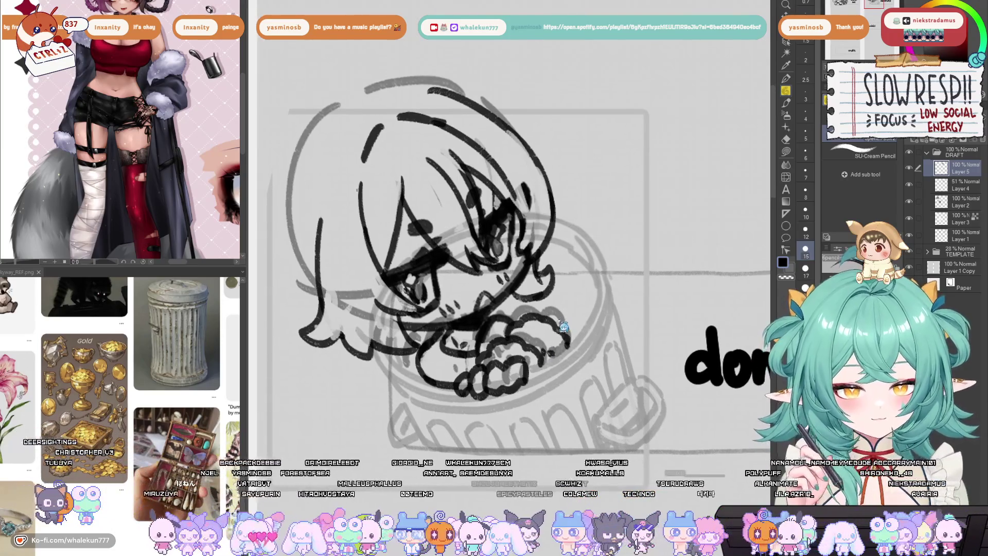
pyautogui.press('h')
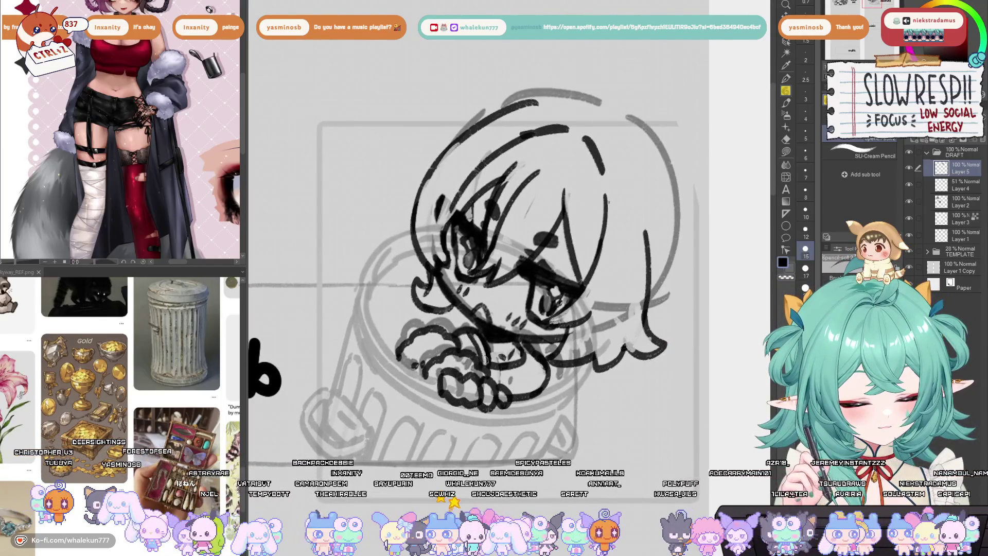
pyautogui.press('h')
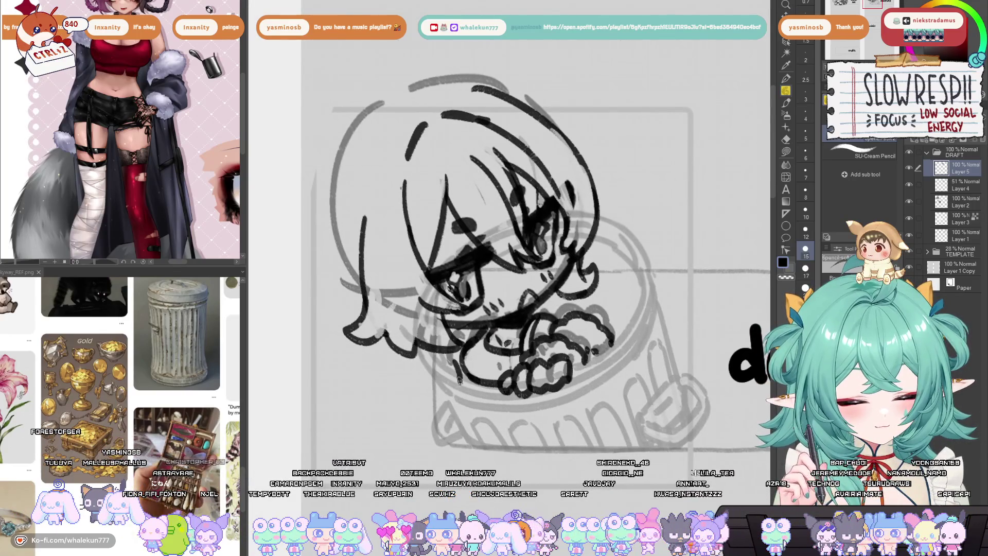
# Discard a stray curve left of the paws and ink a line near the mouth and paw
pyautogui.moveTo(438, 351)
pyautogui.mouseDown()
pyautogui.moveTo(438, 376)
pyautogui.moveTo(429, 374)
pyautogui.mouseUp()
pyautogui.hotkey('ctrl', 'z')
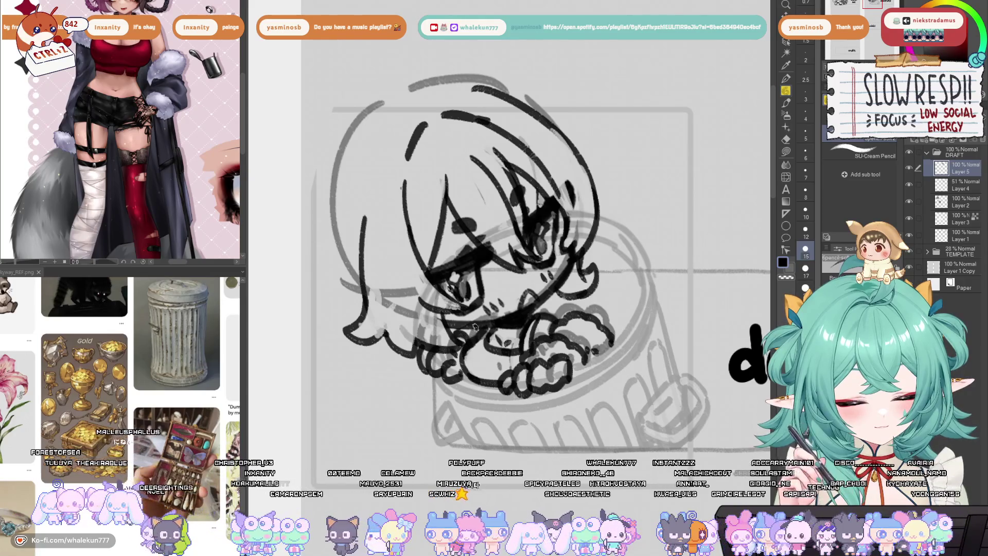
pyautogui.scroll(-3, 595, 299)
pyautogui.scroll(3, 501, 344)
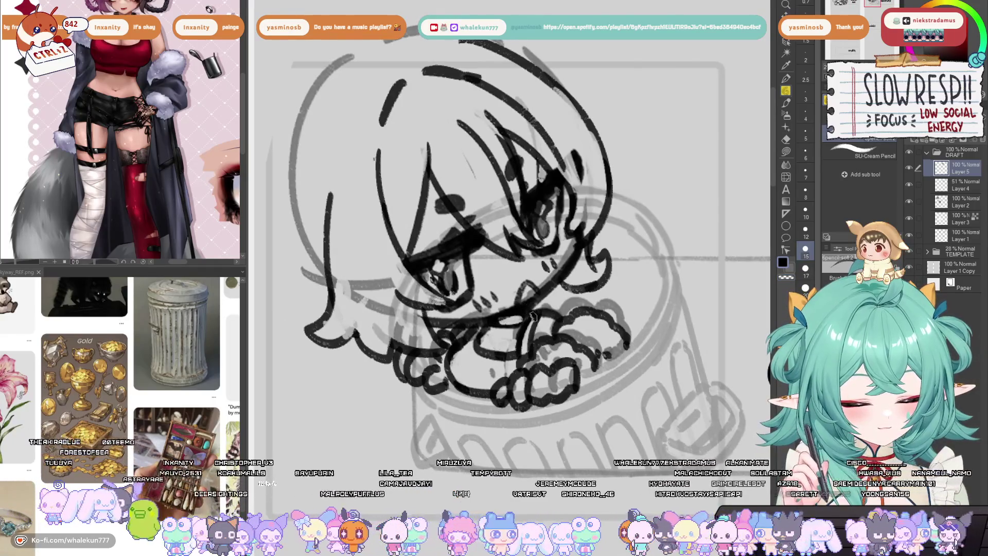
pyautogui.moveTo(505, 320); pyautogui.dragTo(522, 330)
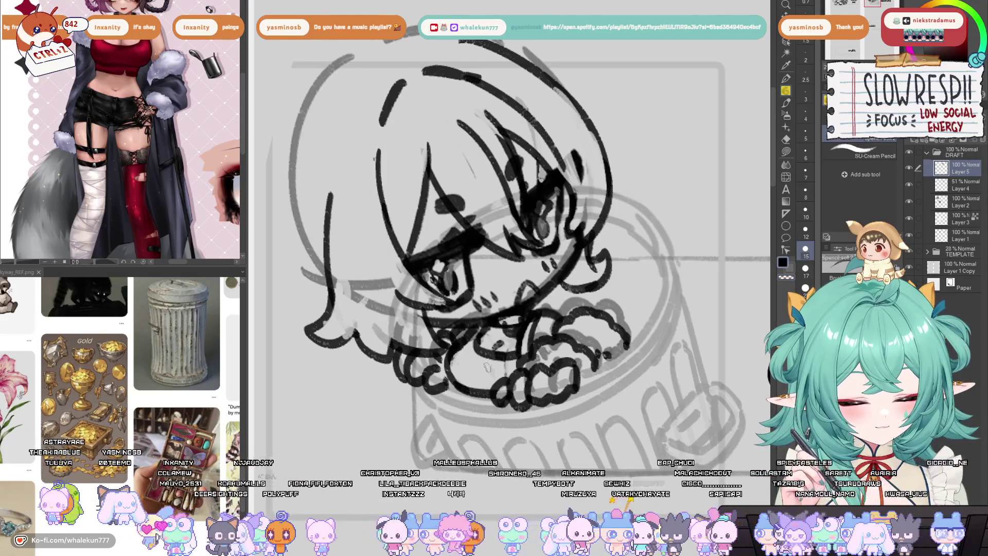
# Zoom in about 2x so the donations chibi in the jar fills the view
pyautogui.scroll(-3, 486, 367)
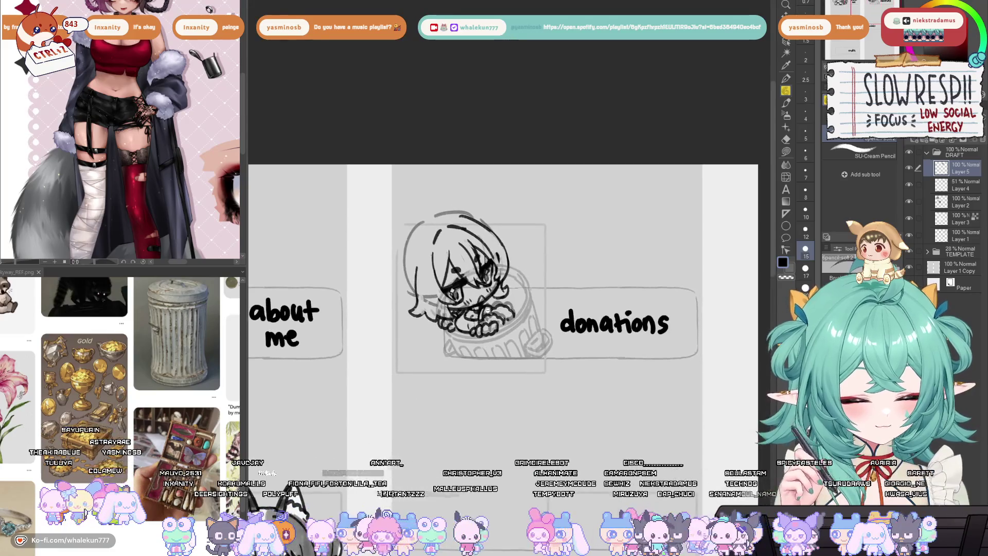
pyautogui.scroll(2, 487, 312)
pyautogui.scroll(-5, 487, 312)
pyautogui.scroll(5, 543, 280)
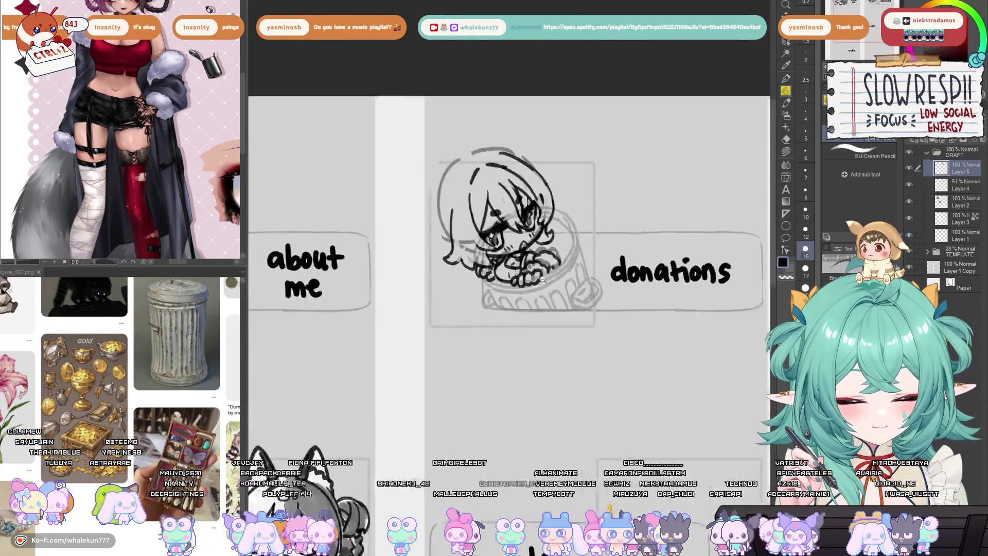
pyautogui.scroll(2, 543, 280)
pyautogui.press('k')
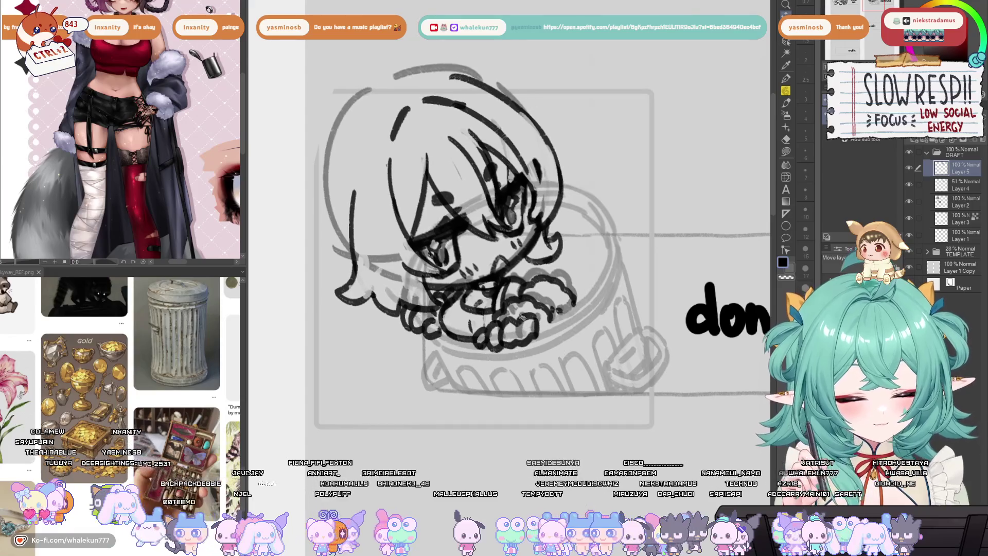
pyautogui.press('p')
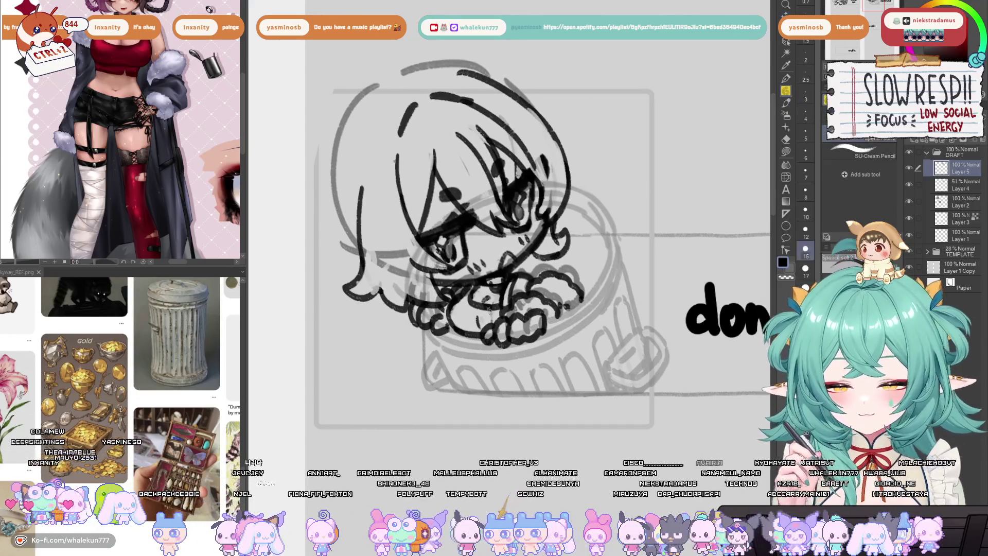
pyautogui.scroll(2, 478, 319)
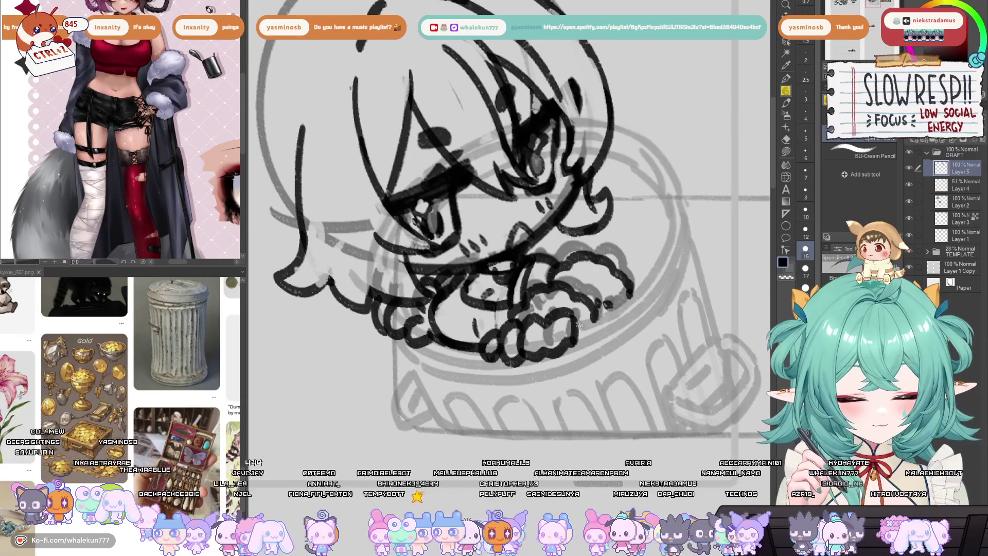
# Ink a long curve along the jar rim, redrawing the first attempt
pyautogui.moveTo(579, 324); pyautogui.dragTo(623, 299)
pyautogui.hotkey('ctrl', 'z')
pyautogui.moveTo(573, 334); pyautogui.dragTo(651, 271)
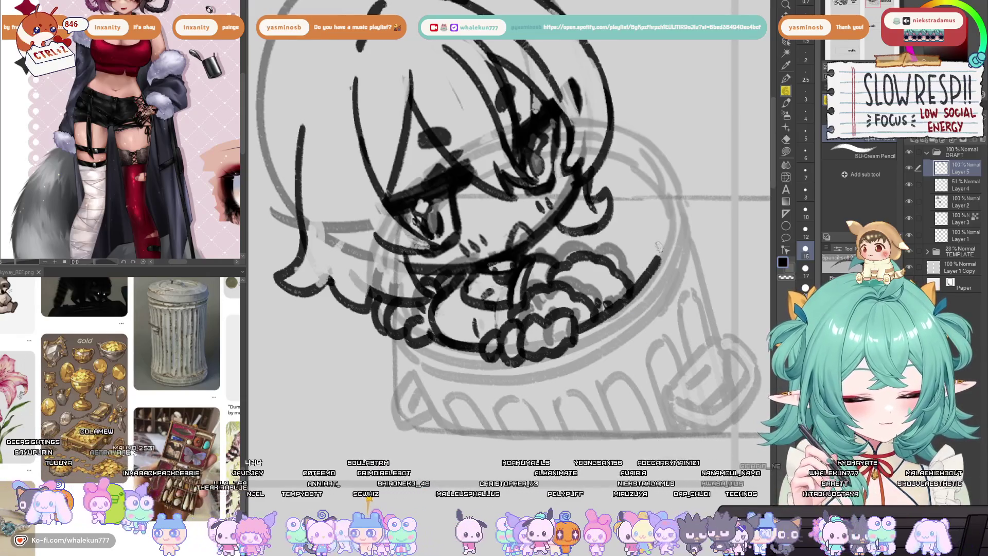
pyautogui.scroll(-5, 624, 303)
pyautogui.scroll(4, 624, 304)
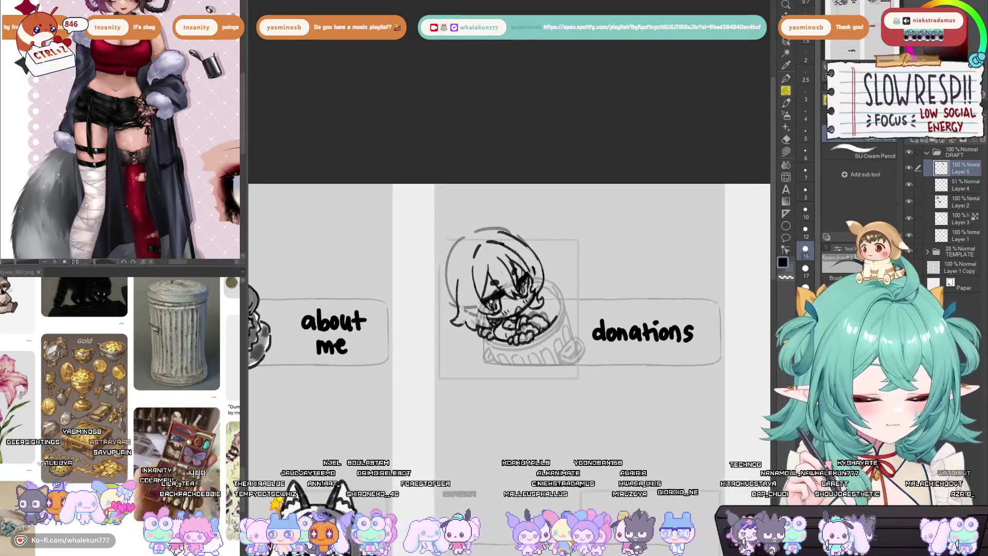
# Erase the grey guide arcs on the head's upper left and above the head
pyautogui.press('e')
pyautogui.moveTo(425, 203)
pyautogui.mouseDown()
pyautogui.moveTo(382, 320)
pyautogui.moveTo(450, 372)
pyautogui.mouseUp()
pyautogui.moveTo(443, 192); pyautogui.dragTo(517, 178)
pyautogui.press('p')
# Check the whole layout mirrored, then reframe the view on the chibi sketch
pyautogui.scroll(-3, 592, 252)
pyautogui.moveTo(593, 252); pyautogui.dragTo(548, 226)
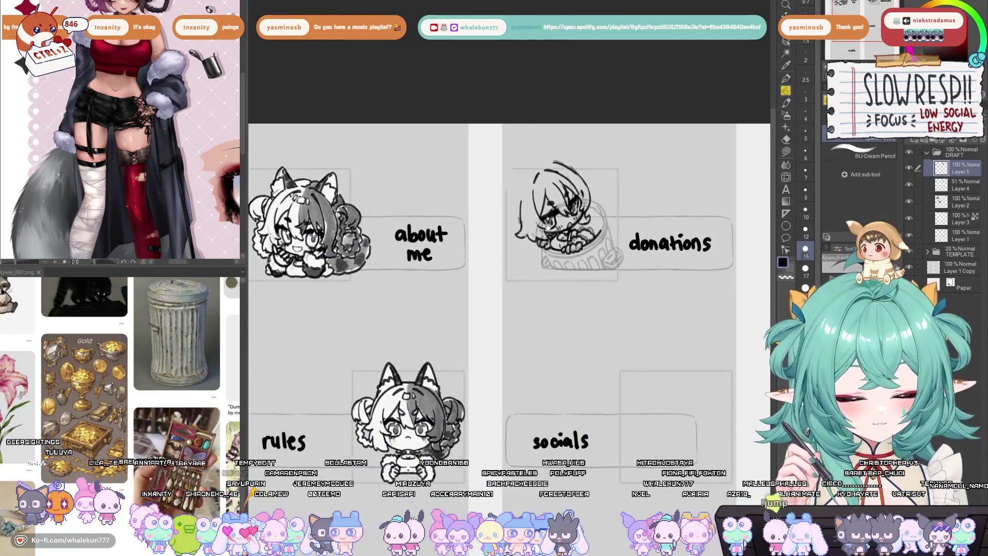
pyautogui.press('h')
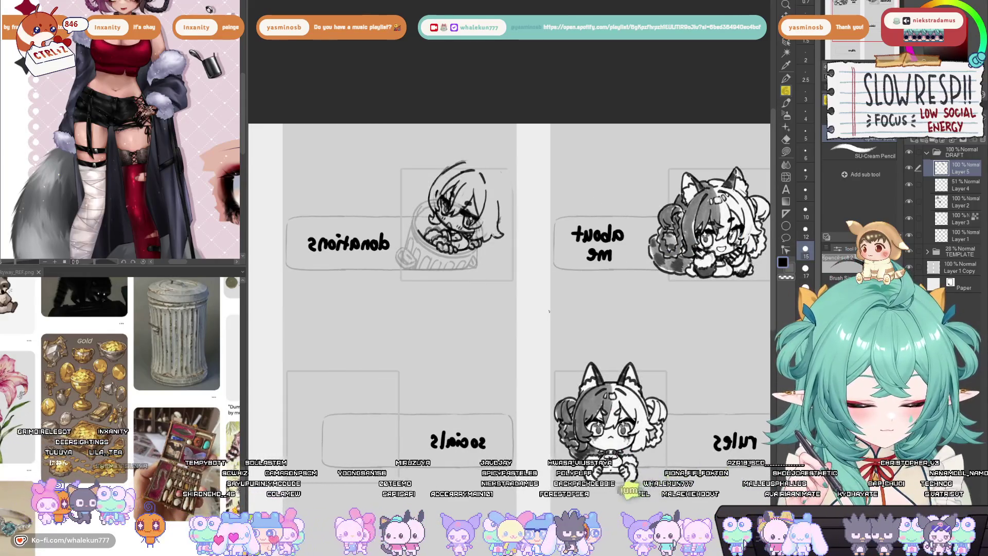
pyautogui.press('h')
pyautogui.scroll(3, 594, 247)
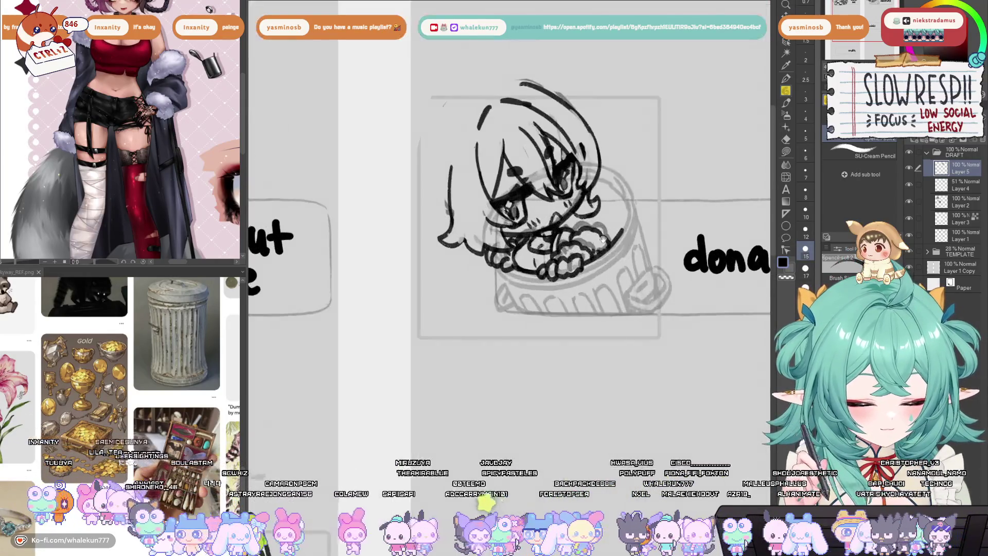
pyautogui.moveTo(577, 267); pyautogui.dragTo(530, 401)
# Lasso-select the chibi's head and try a rotation, then cancel it
pyautogui.press('m')
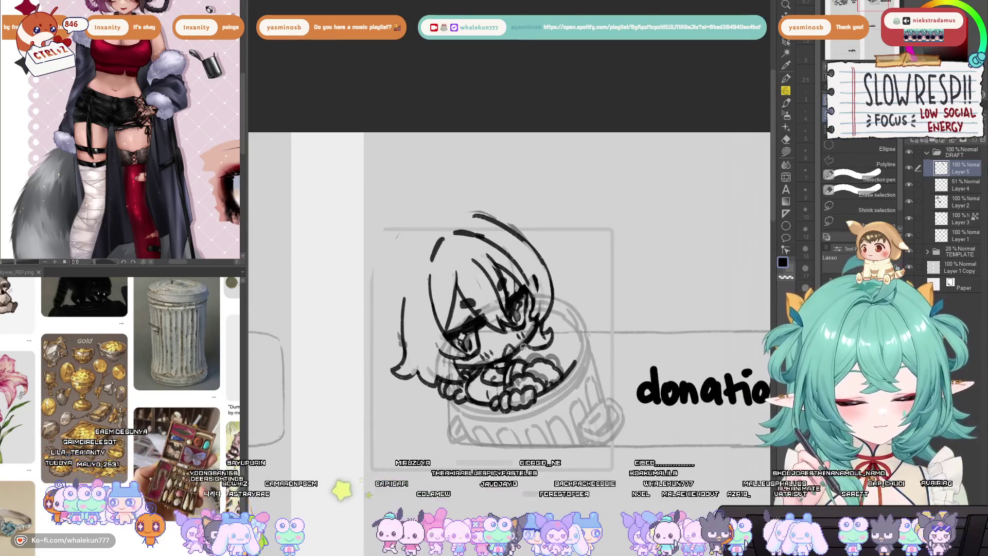
pyautogui.moveTo(506, 358)
pyautogui.mouseDown()
pyautogui.moveTo(469, 375)
pyautogui.moveTo(380, 218)
pyautogui.moveTo(543, 350)
pyautogui.mouseUp()
pyautogui.hotkey('ctrl', 't')
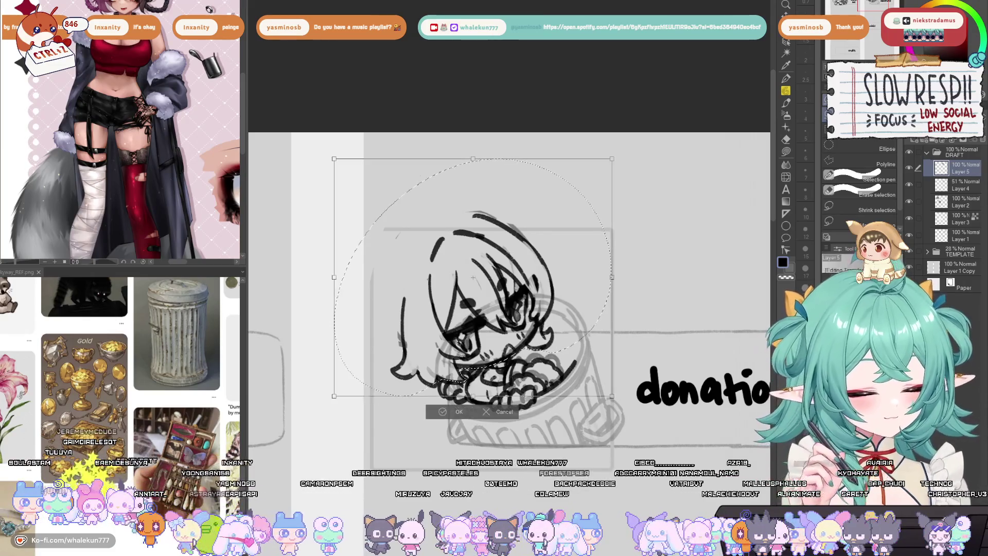
pyautogui.moveTo(630, 201); pyautogui.dragTo(584, 145)
pyautogui.click(501, 456)
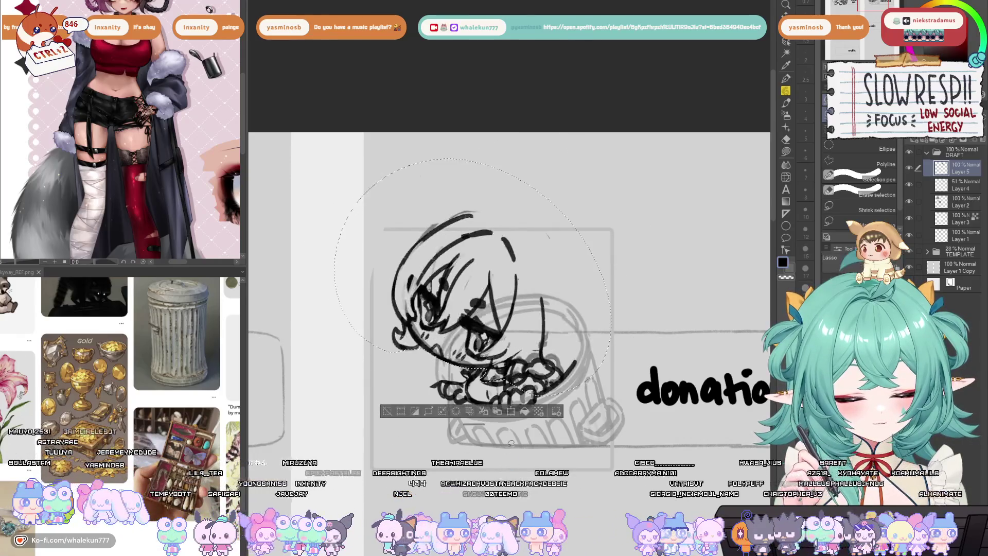
# Rotate the head counter-clockwise, lower it slightly, and confirm the transform
pyautogui.hotkey('ctrl', 't')
pyautogui.moveTo(647, 257)
pyautogui.mouseDown()
pyautogui.moveTo(650, 227)
pyautogui.moveTo(631, 222)
pyautogui.moveTo(640, 237)
pyautogui.mouseUp()
pyautogui.moveTo(581, 309)
pyautogui.mouseDown()
pyautogui.moveTo(582, 330)
pyautogui.moveTo(649, 290)
pyautogui.moveTo(656, 309)
pyautogui.moveTo(655, 262)
pyautogui.moveTo(578, 313)
pyautogui.mouseUp()
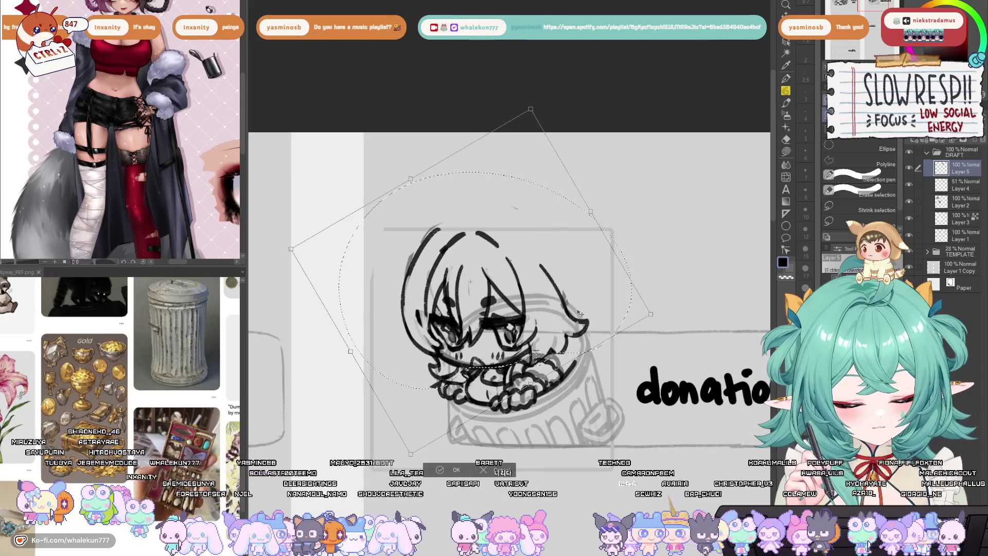
pyautogui.click(442, 469)
pyautogui.press('h')
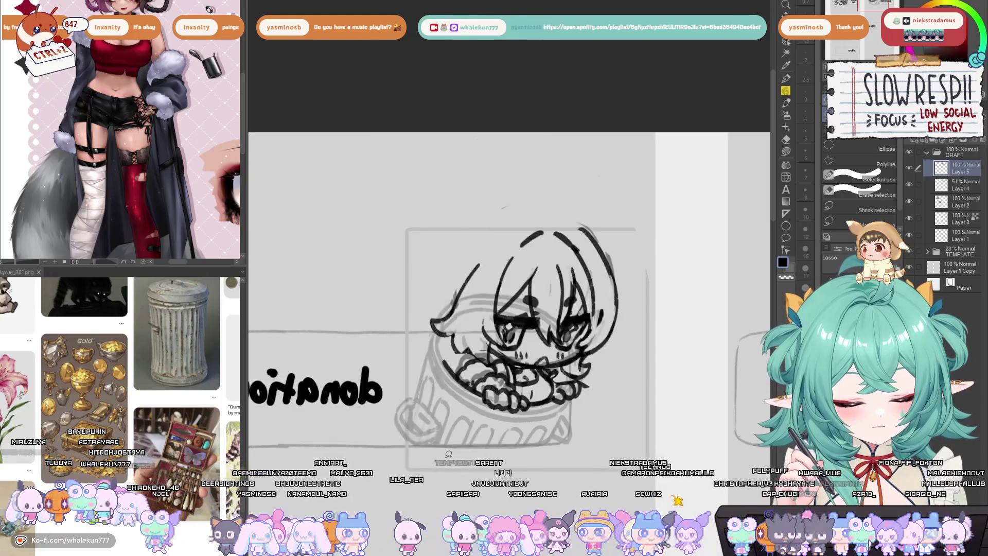
pyautogui.press('h')
pyautogui.click(786, 92)
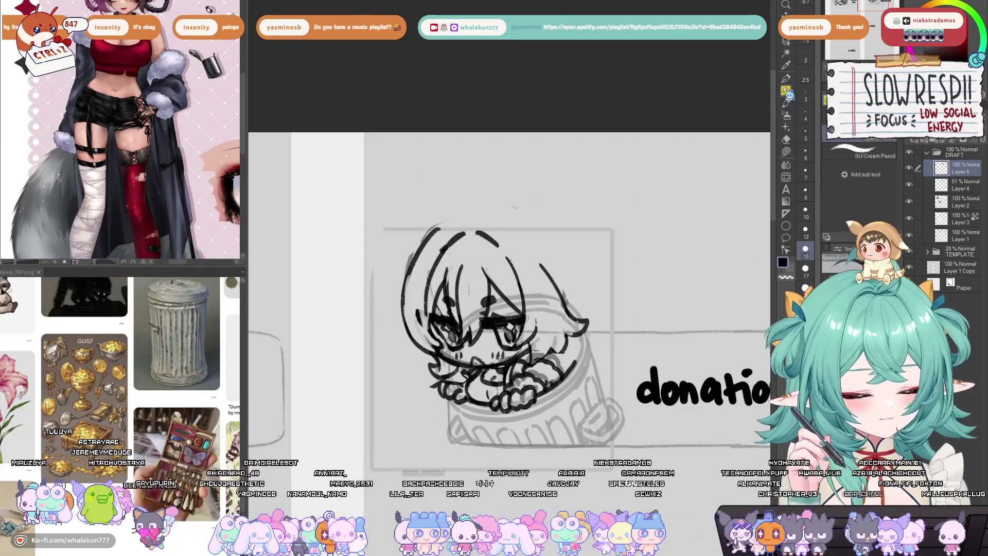
# Erase stray lines near the chibi's left eye and on the right of the face
pyautogui.press('e')
pyautogui.moveTo(465, 329)
pyautogui.mouseDown()
pyautogui.moveTo(492, 352)
pyautogui.moveTo(470, 343)
pyautogui.moveTo(492, 343)
pyautogui.mouseUp()
pyautogui.press('p')
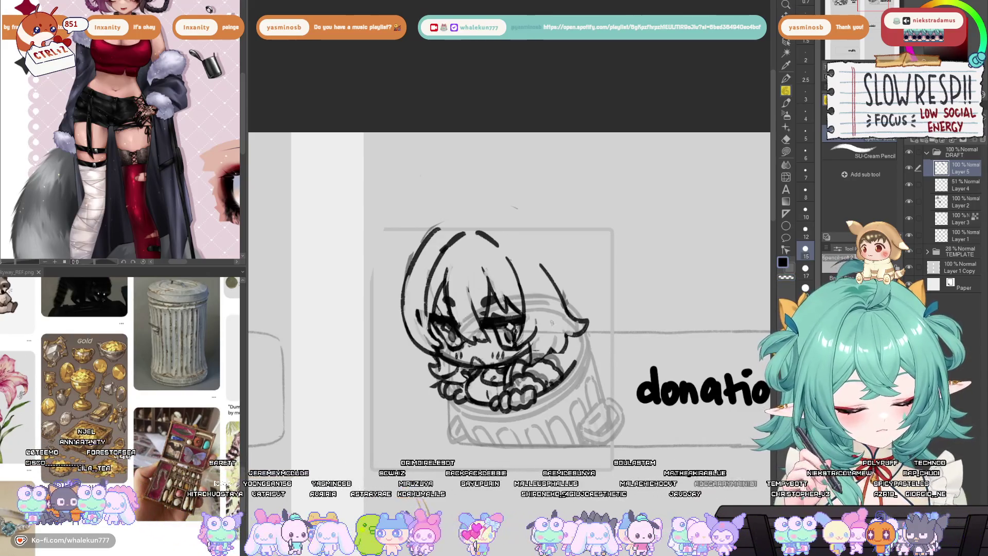
pyautogui.press('e')
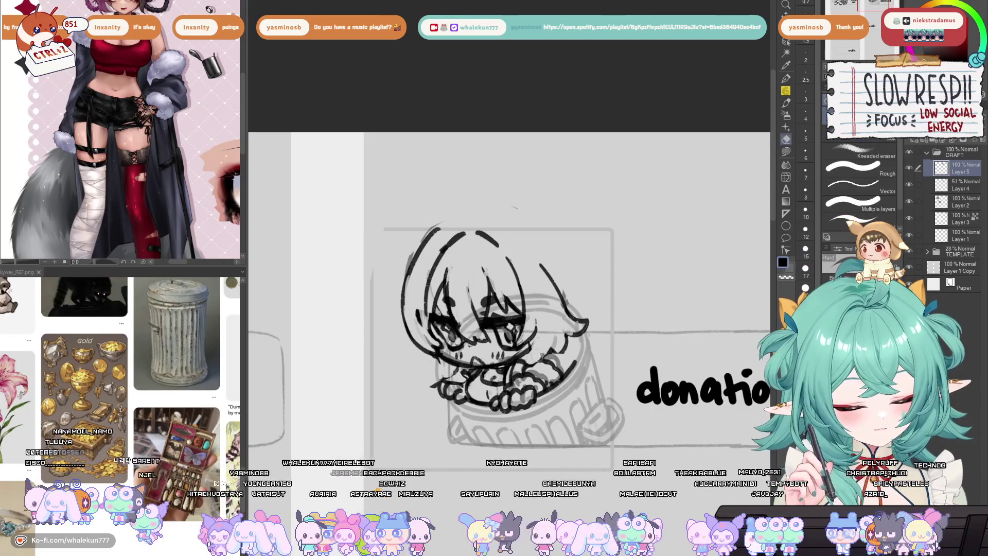
pyautogui.moveTo(540, 355); pyautogui.dragTo(569, 343)
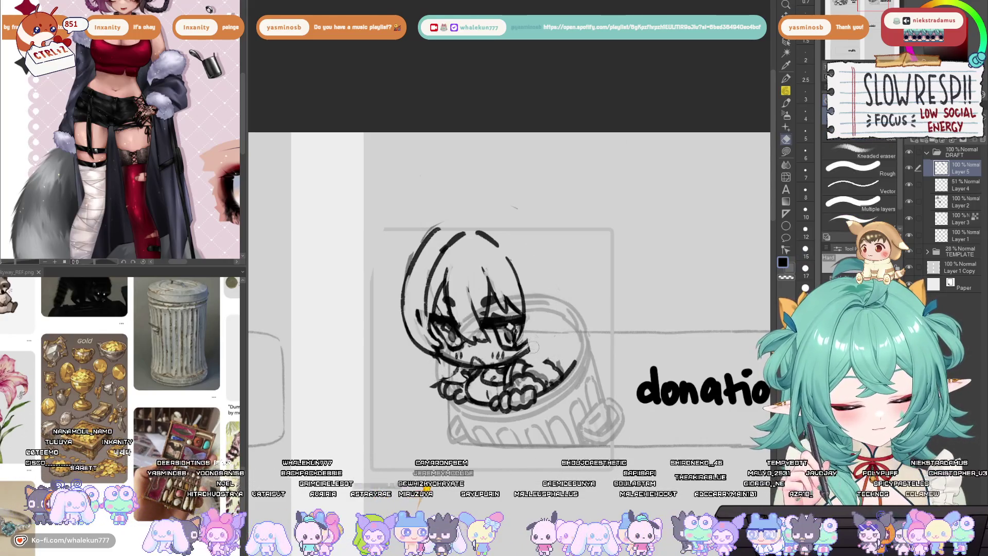
pyautogui.click(787, 93)
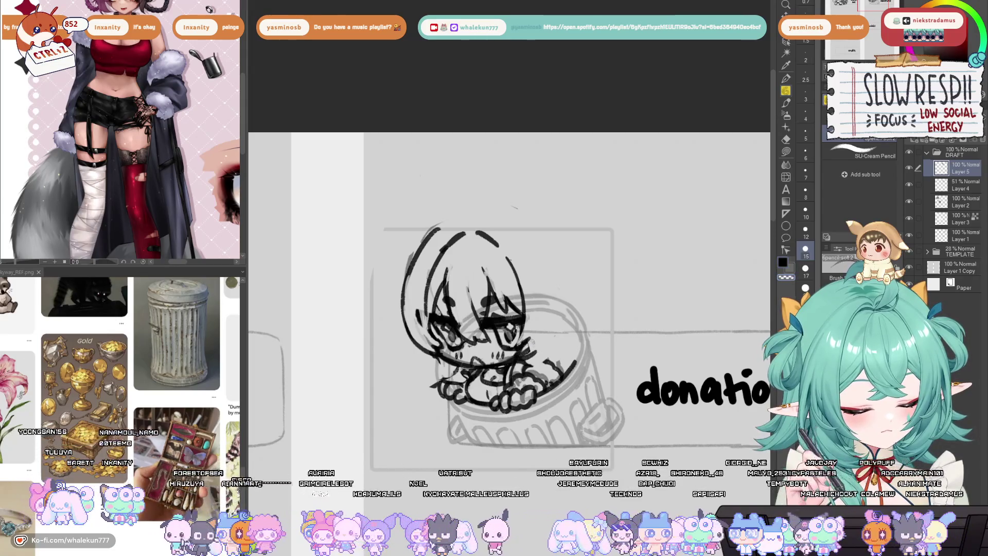
# Try short strokes beside the hair's right side, undoing all of them
pyautogui.moveTo(534, 353)
pyautogui.mouseDown()
pyautogui.moveTo(548, 335)
pyautogui.moveTo(537, 350)
pyautogui.mouseUp()
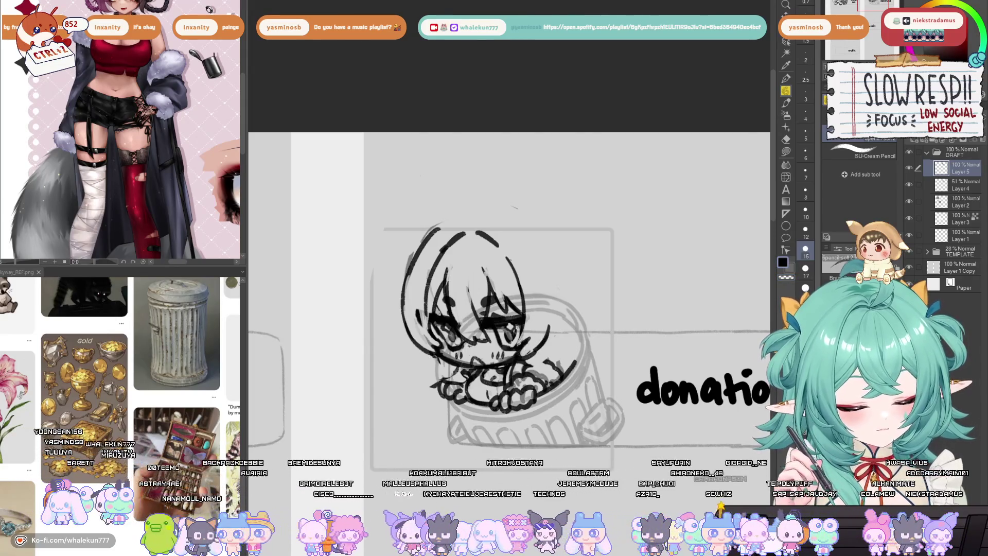
pyautogui.hotkey('ctrl', 'z')
pyautogui.moveTo(561, 301); pyautogui.dragTo(556, 362)
pyautogui.hotkey('ctrl', 'z')
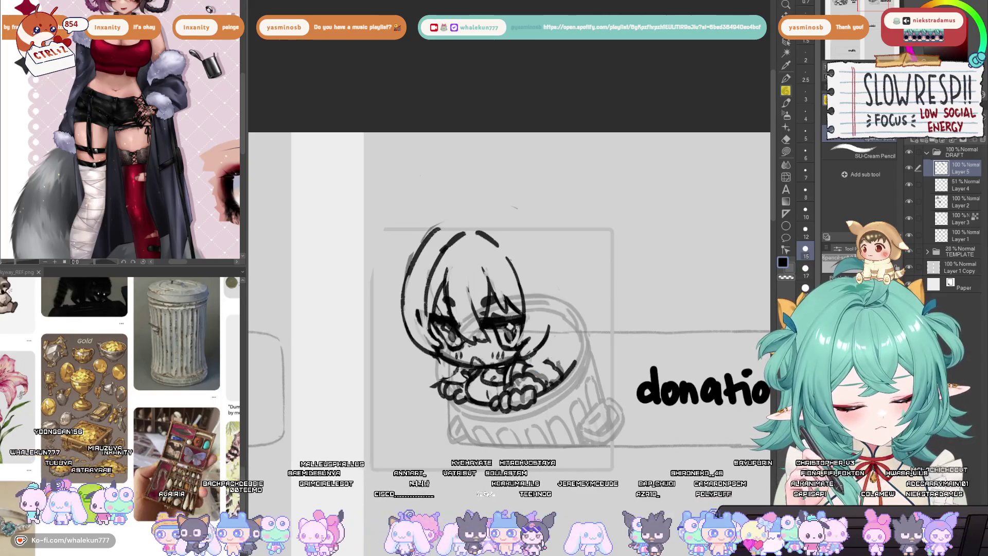
pyautogui.hotkey('ctrl', 'z')
pyautogui.hotkey('ctrl', 'z')
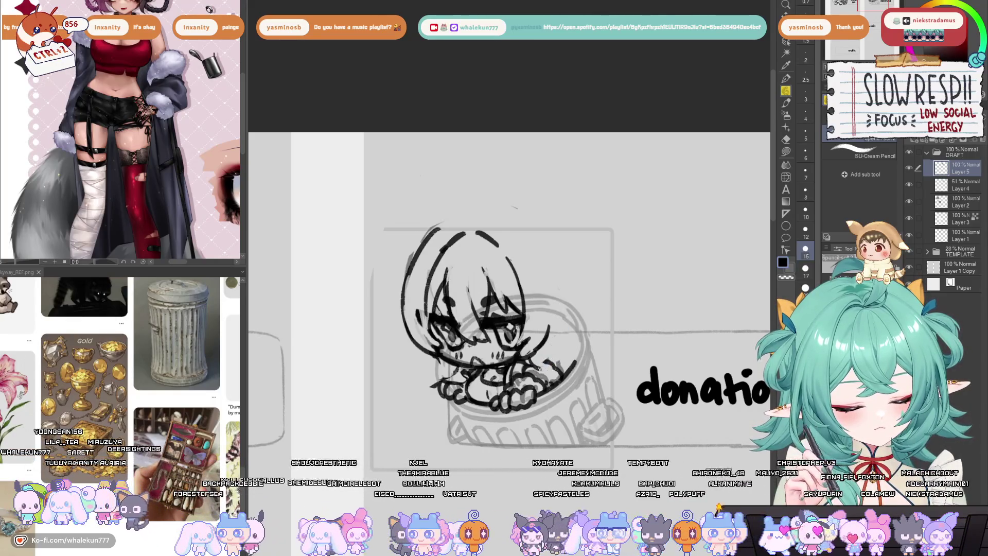
pyautogui.moveTo(550, 346); pyautogui.dragTo(546, 358)
pyautogui.hotkey('ctrl', 'z')
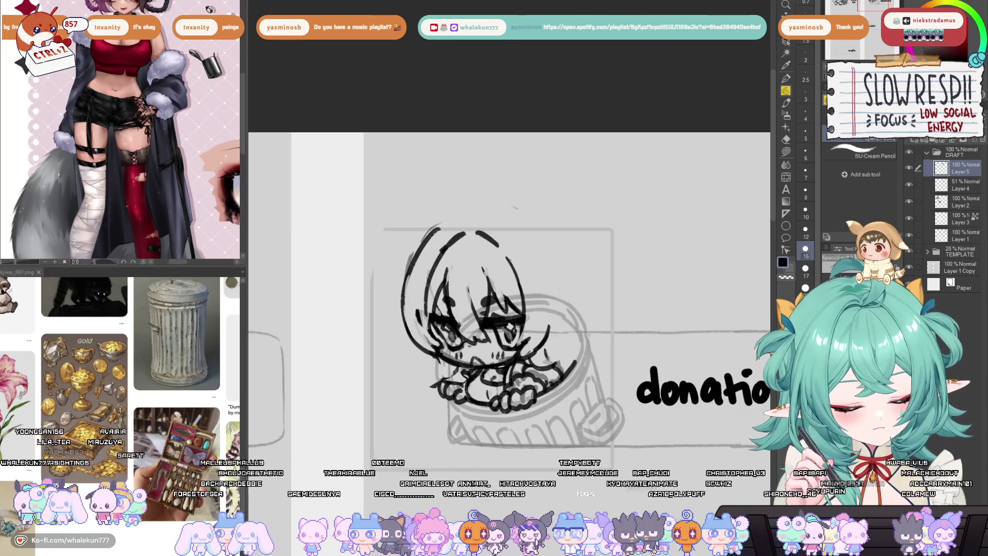
pyautogui.hotkey('ctrl', 'z')
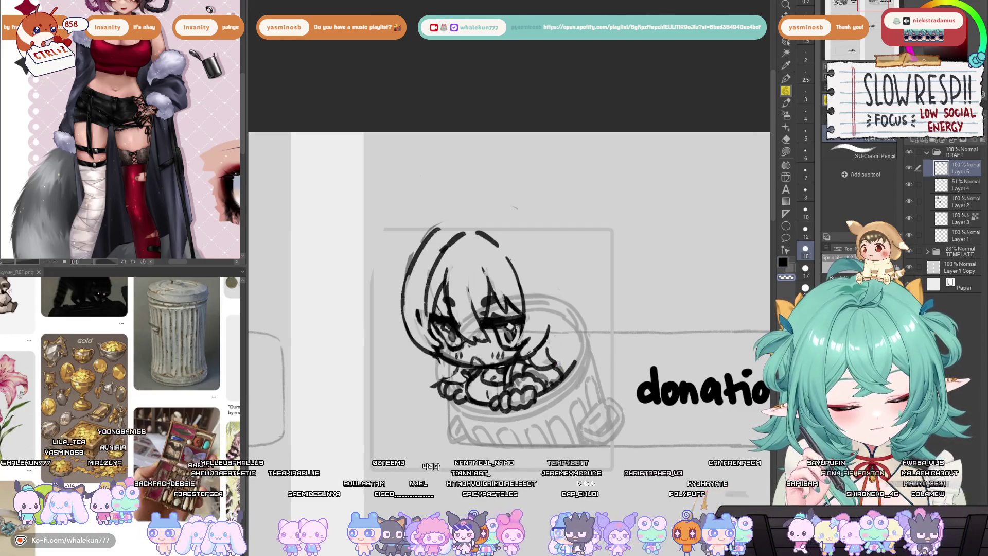
pyautogui.hotkey('ctrl', 'z')
pyautogui.hotkey('ctrl', 'z')
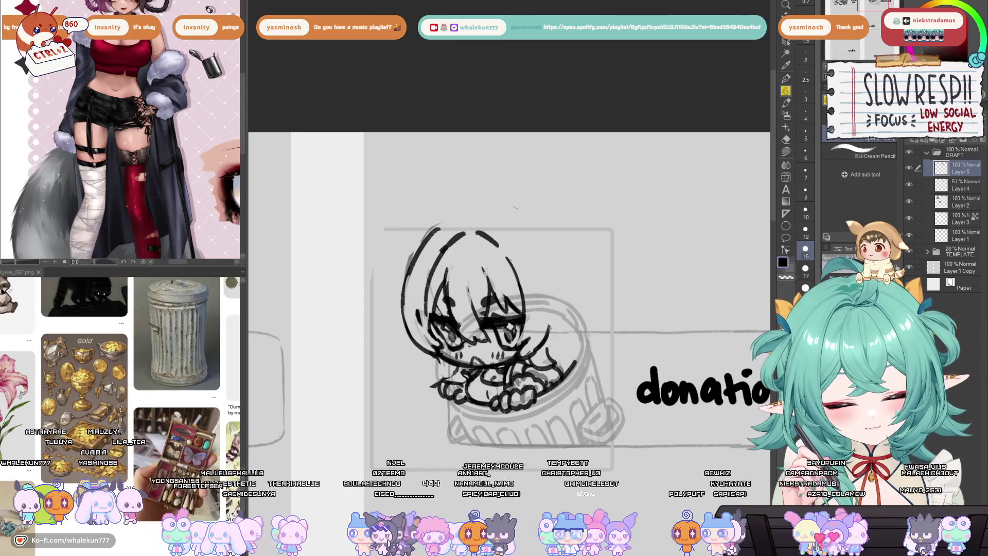
pyautogui.hotkey('ctrl', 'z')
# Undo the strokes along the face's left edge, checking with mirrored views
pyautogui.press('h')
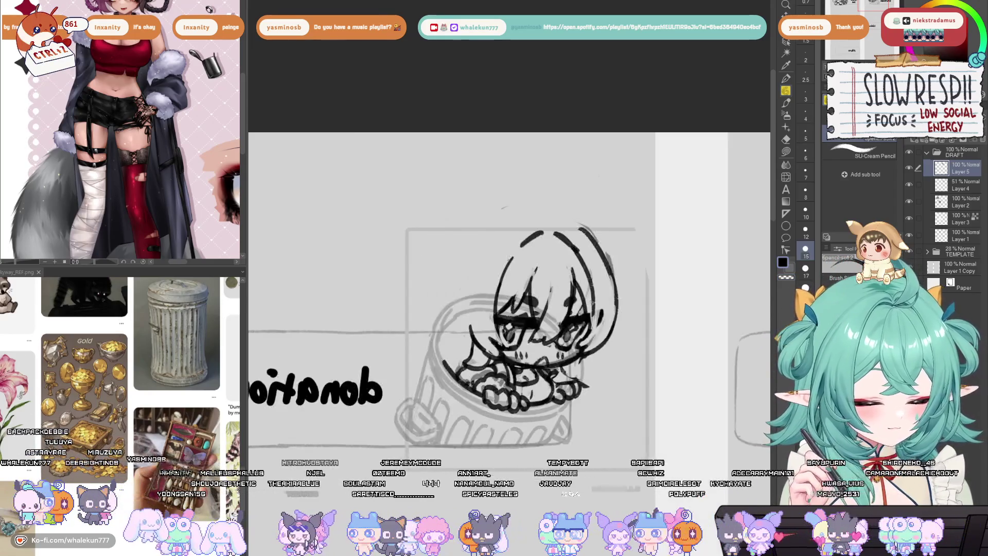
pyautogui.press('h')
pyautogui.hotkey('ctrl', 'z')
pyautogui.press('h')
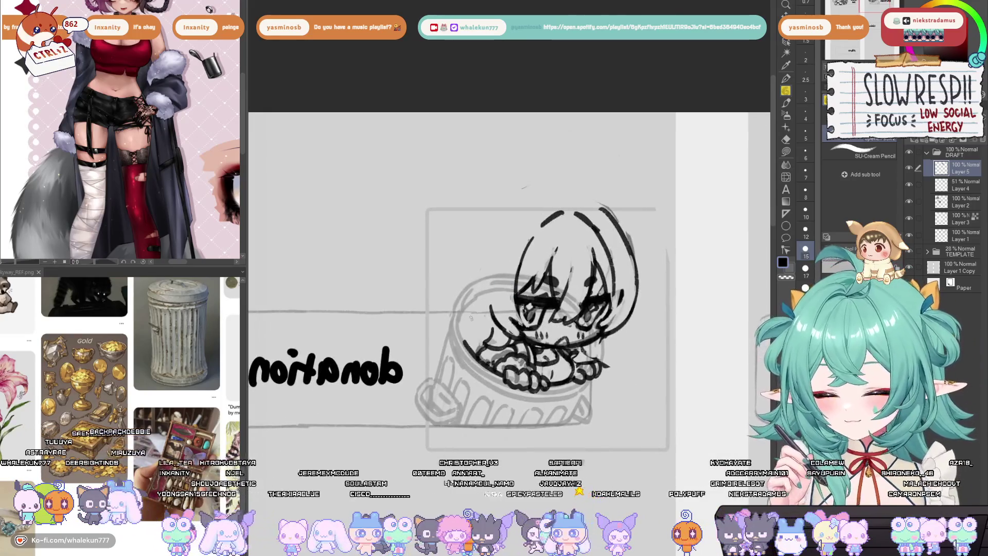
pyautogui.press('h')
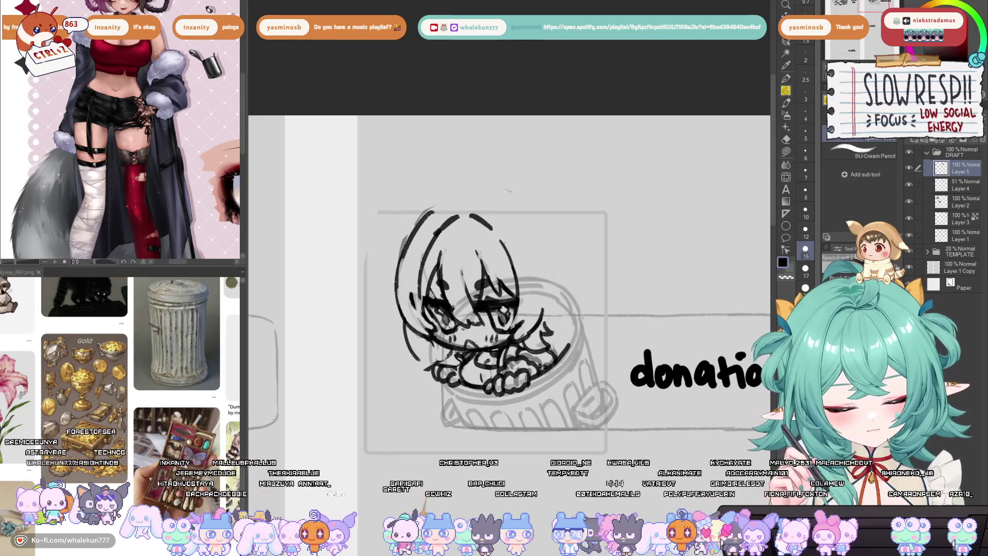
pyautogui.hotkey('ctrl', 'z')
pyautogui.hotkey('ctrl', 'z')
pyautogui.hotkey('ctrl', 'z')
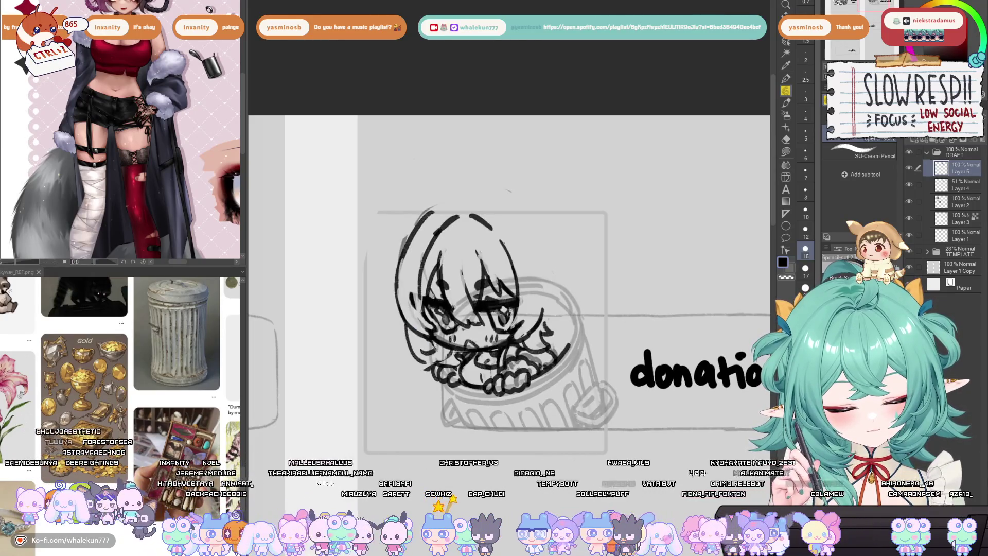
pyautogui.hotkey('ctrl', 'z')
pyautogui.hotkey('ctrl', 'z')
pyautogui.hotkey('ctrl', 'z')
pyautogui.hotkey('ctrl', 'z')
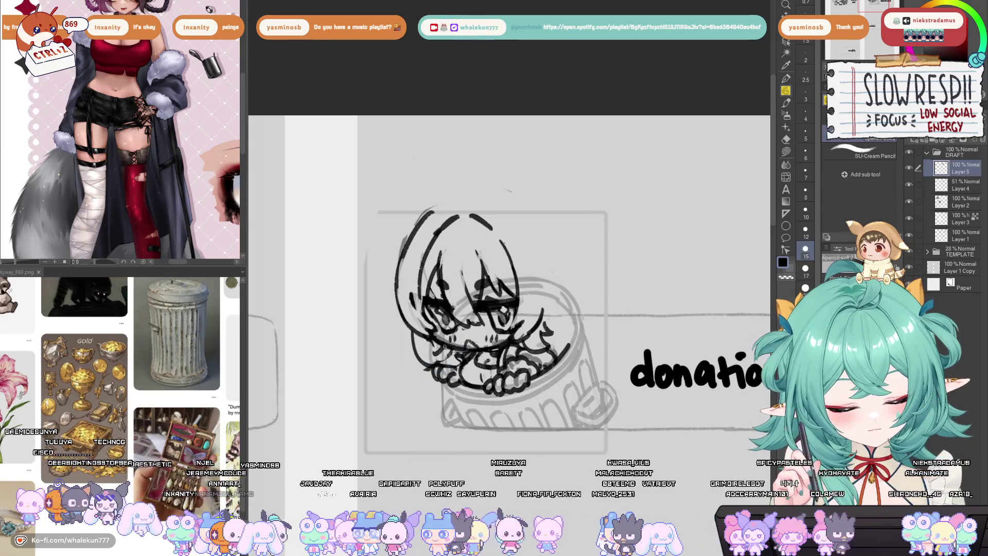
pyautogui.hotkey('ctrl', 'z')
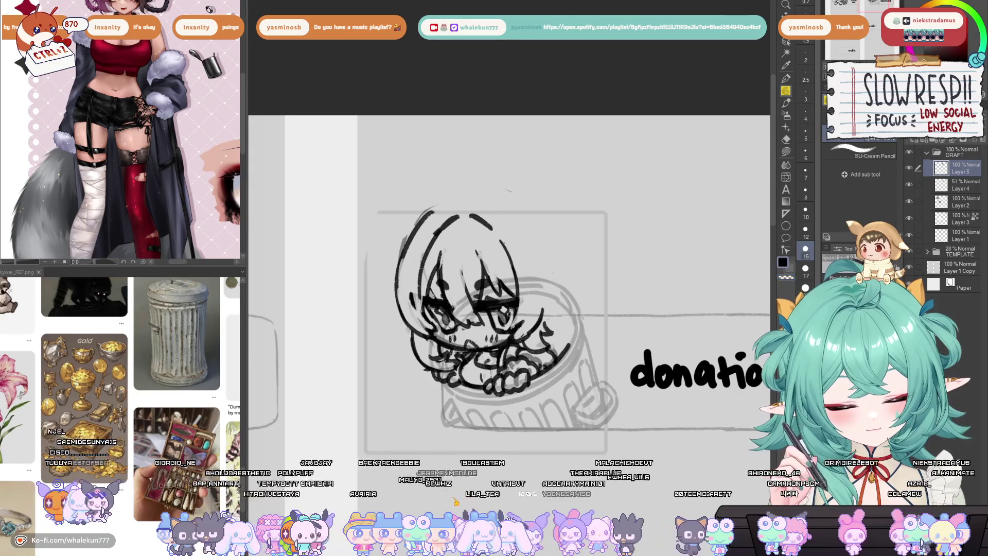
# Redraw the left edge of the head and add a short stroke at its right edge
pyautogui.moveTo(407, 324); pyautogui.dragTo(412, 360)
pyautogui.press('h')
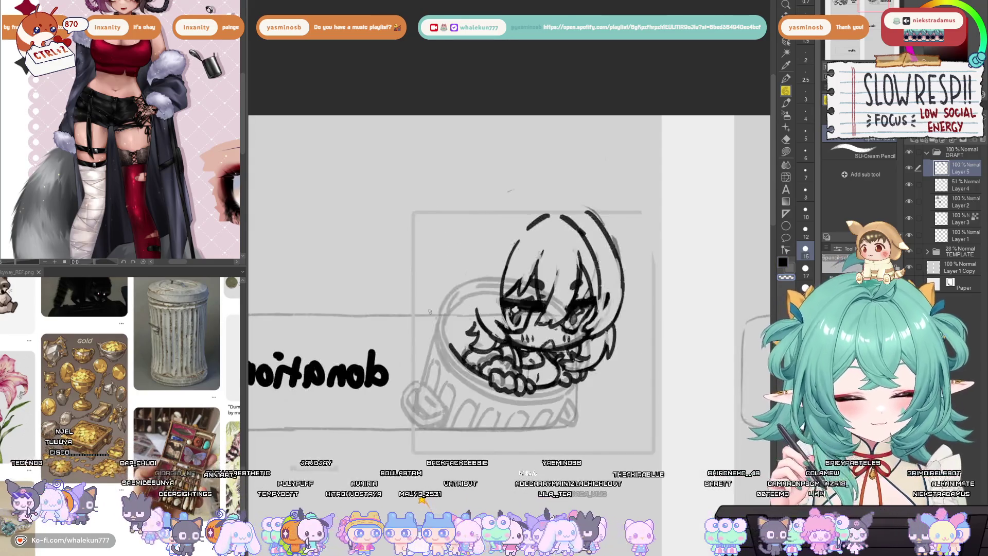
pyautogui.moveTo(613, 319); pyautogui.dragTo(626, 349)
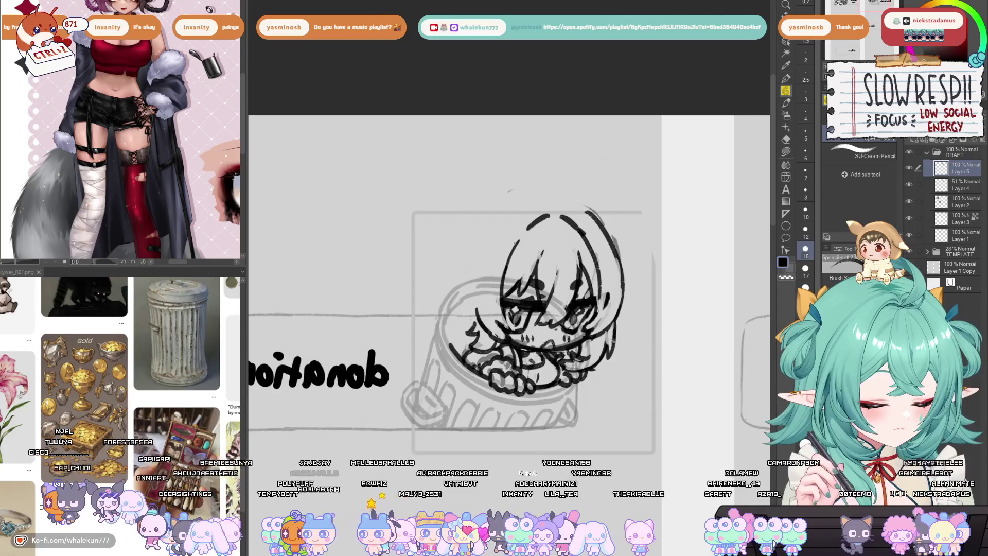
pyautogui.press('h')
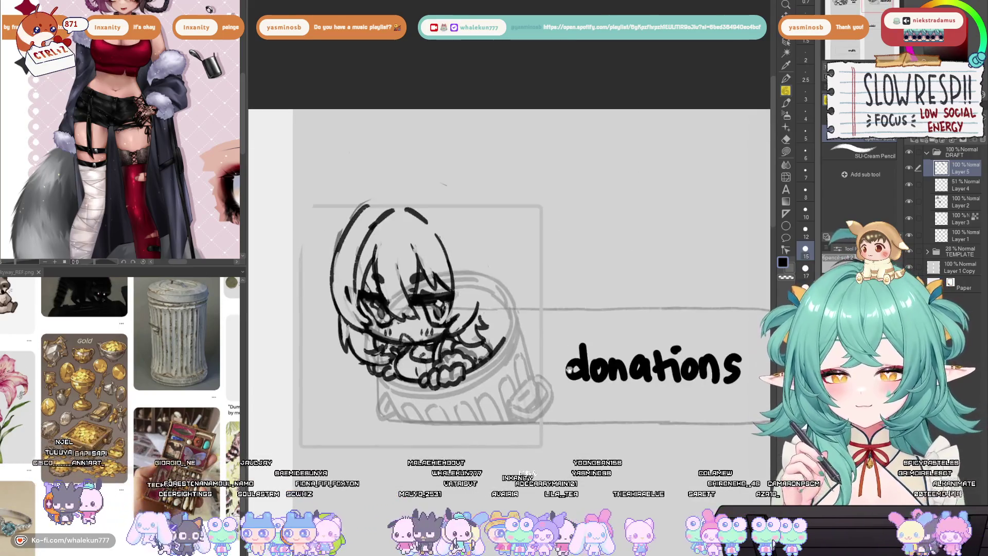
pyautogui.press('h')
pyautogui.press('h')
pyautogui.moveTo(580, 363)
pyautogui.mouseDown()
pyautogui.moveTo(602, 412)
pyautogui.moveTo(615, 414)
pyautogui.mouseUp()
pyautogui.moveTo(394, 239); pyautogui.dragTo(378, 311)
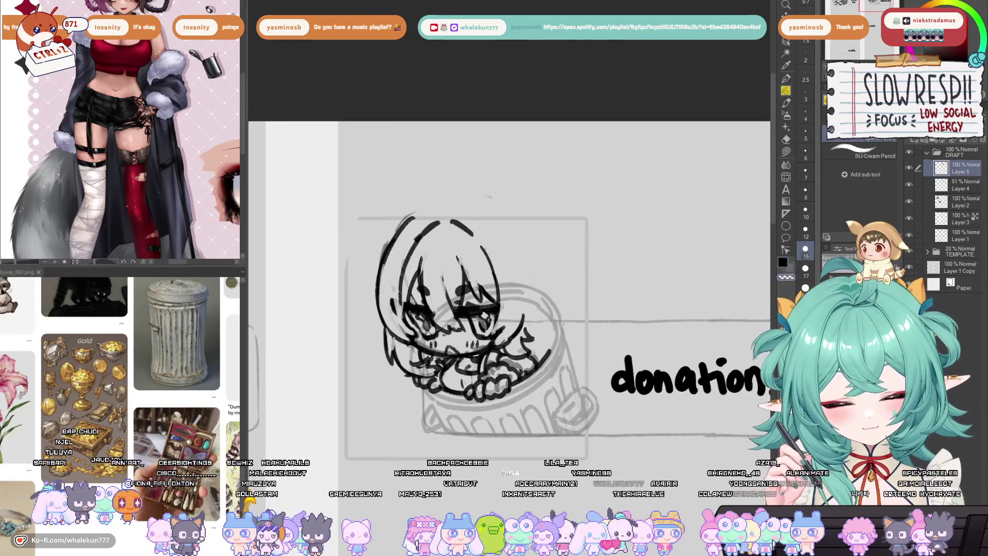
pyautogui.press('h')
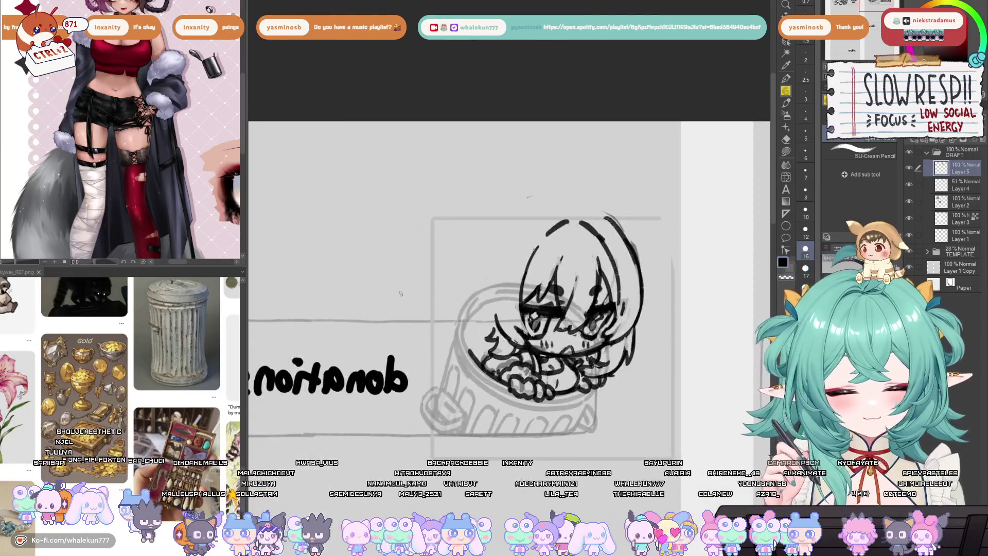
pyautogui.press('h')
# Ink the jar's bottom rim line rising to the right
pyautogui.scroll(-3, 594, 361)
pyautogui.scroll(5, 595, 361)
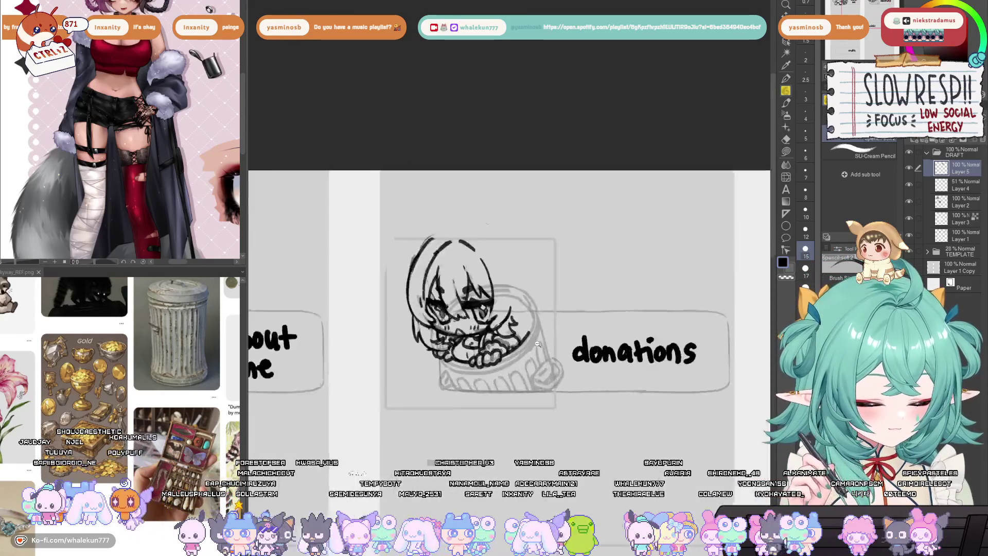
pyautogui.moveTo(365, 398)
pyautogui.mouseDown()
pyautogui.moveTo(401, 409)
pyautogui.moveTo(471, 394)
pyautogui.moveTo(524, 355)
pyautogui.mouseUp()
pyautogui.hotkey('ctrl', 'z')
pyautogui.moveTo(466, 397); pyautogui.dragTo(520, 357)
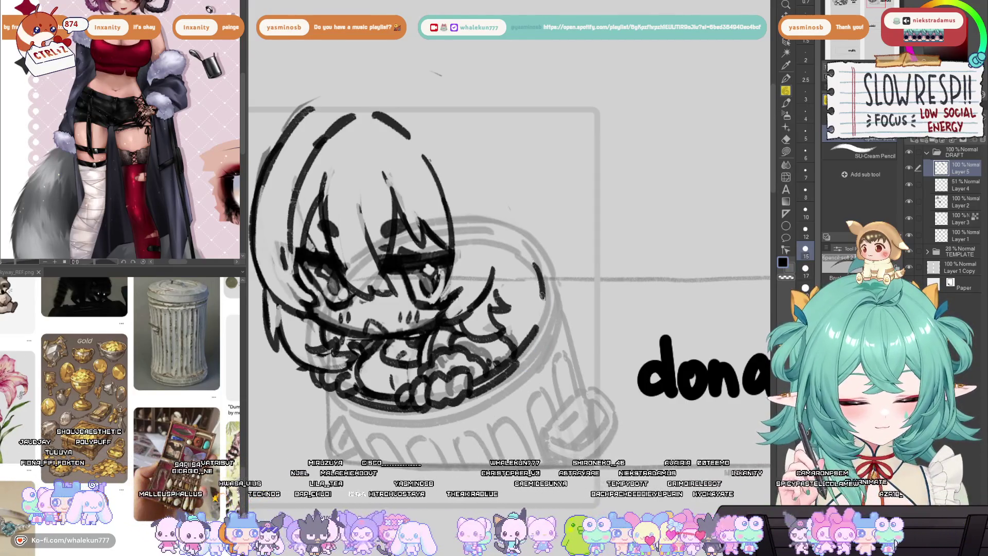
pyautogui.press('h')
pyautogui.scroll(-3, 573, 289)
pyautogui.press('h')
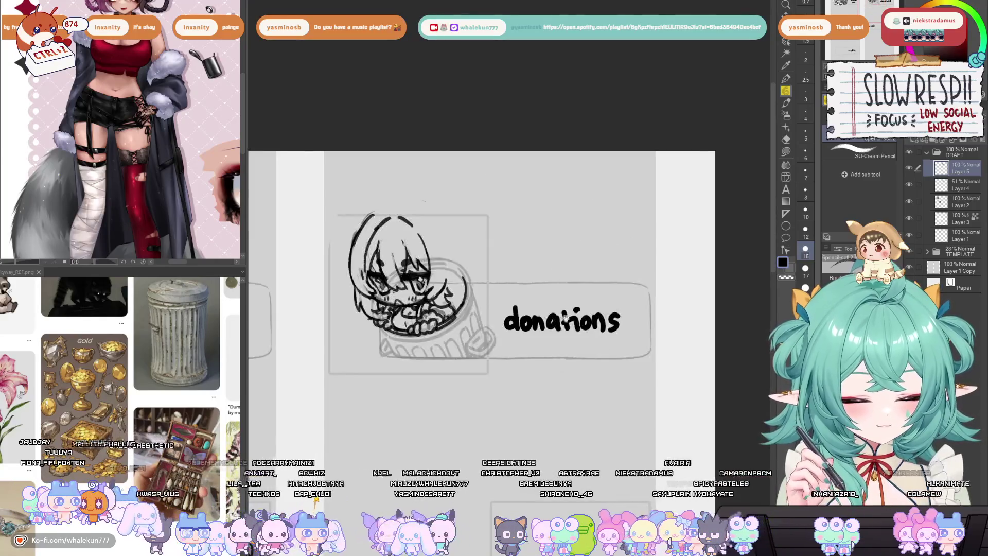
# Ink the jar's right side and lower rim
pyautogui.scroll(-3, 566, 294)
pyautogui.scroll(4, 539, 298)
pyautogui.scroll(5, 507, 229)
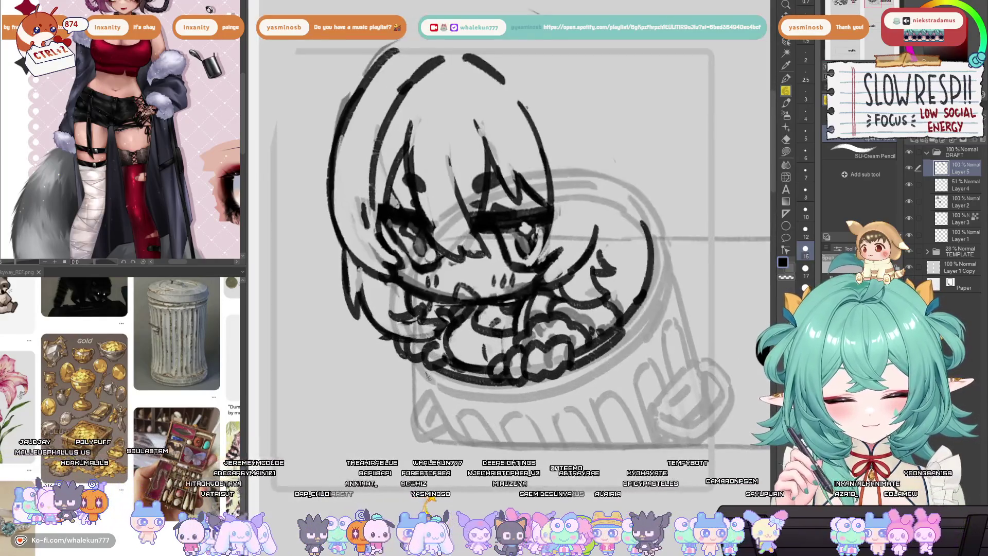
pyautogui.moveTo(415, 366)
pyautogui.mouseDown()
pyautogui.moveTo(482, 396)
pyautogui.moveTo(448, 395)
pyautogui.moveTo(571, 384)
pyautogui.moveTo(430, 383)
pyautogui.moveTo(595, 377)
pyautogui.moveTo(652, 309)
pyautogui.moveTo(668, 244)
pyautogui.moveTo(610, 360)
pyautogui.moveTo(589, 370)
pyautogui.mouseUp()
pyautogui.hotkey('ctrl', 'z')
pyautogui.hotkey('ctrl', 'z')
pyautogui.hotkey('ctrl', 'z')
pyautogui.moveTo(430, 381)
pyautogui.mouseDown()
pyautogui.moveTo(458, 438)
pyautogui.moveTo(452, 430)
pyautogui.mouseUp()
pyautogui.scroll(-5, 447, 412)
pyautogui.scroll(3, 463, 257)
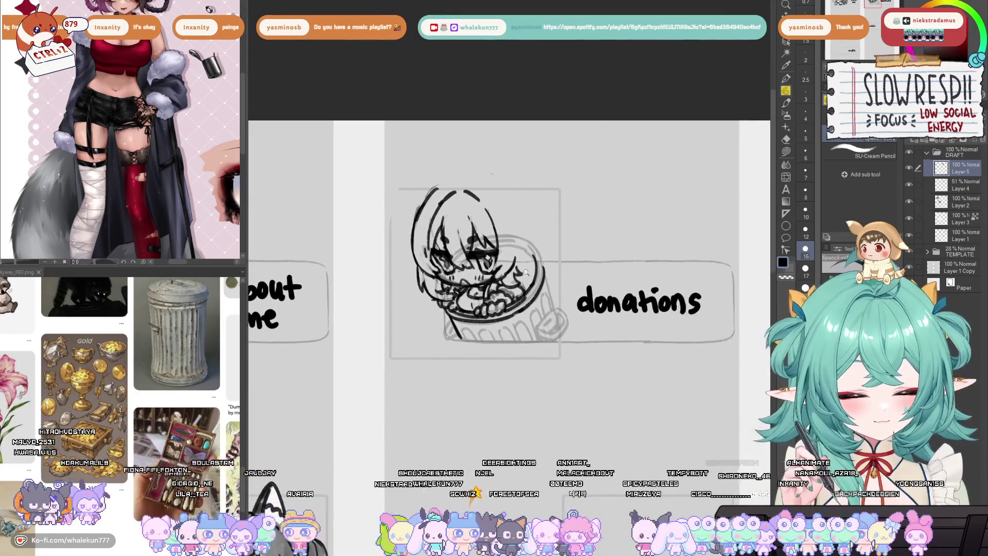
# On Layer 4, erase the stray sketch lines right of the face
pyautogui.click(959, 184)
pyautogui.press('e')
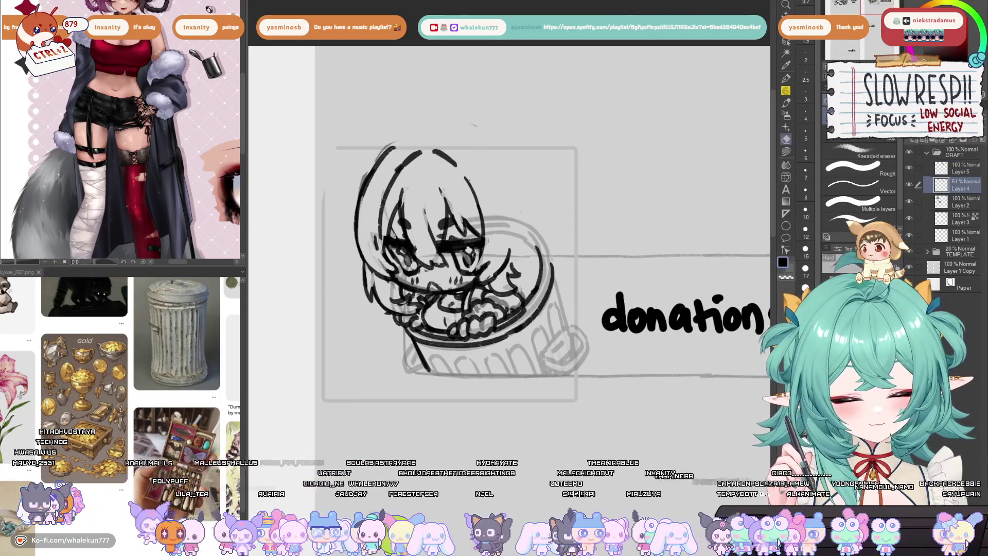
pyautogui.moveTo(476, 249)
pyautogui.mouseDown()
pyautogui.moveTo(491, 226)
pyautogui.moveTo(524, 239)
pyautogui.mouseUp()
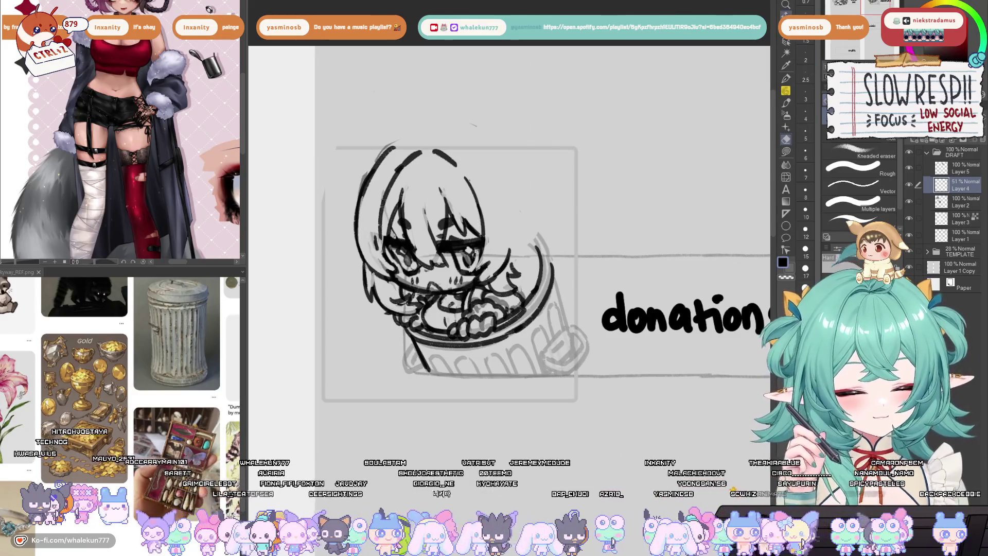
# Merge the ink layer down into Layer 4 and nudge the chibi slightly
pyautogui.hotkey('ctrl', '-')
pyautogui.hotkey('ctrl', 'e')
pyautogui.moveTo(605, 326)
pyautogui.mouseDown()
pyautogui.moveTo(599, 334)
pyautogui.moveTo(619, 326)
pyautogui.mouseUp()
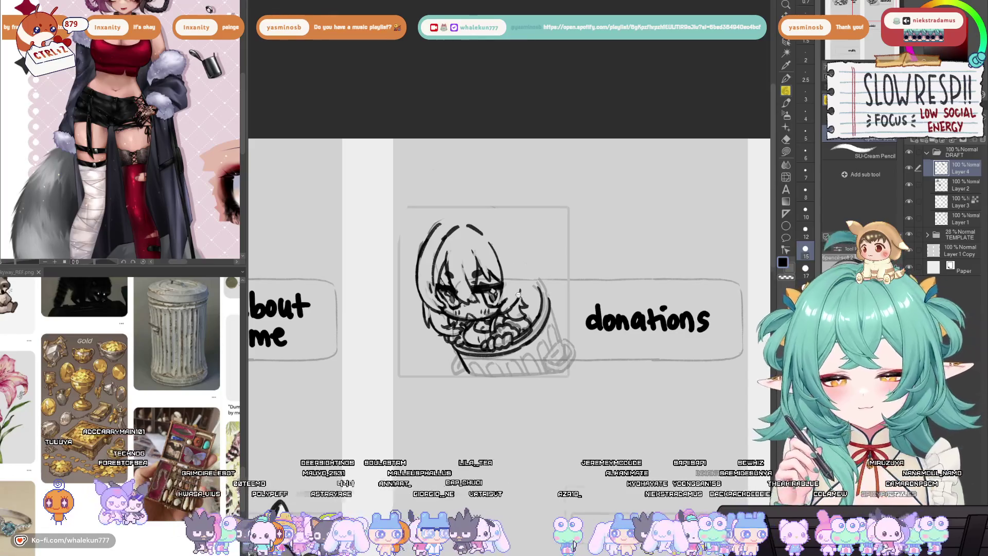
# Zoom in on the donations chibi and try a few hood strokes, undoing each one
pyautogui.hotkey('ctrl', '-')
pyautogui.click(479, 212)
pyautogui.click(479, 212)
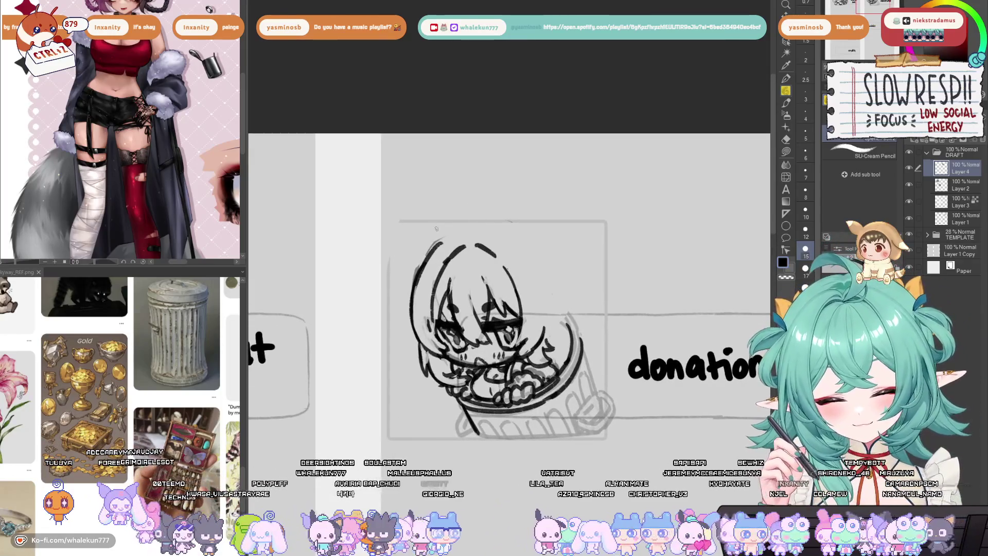
pyautogui.moveTo(441, 225); pyautogui.dragTo(400, 234)
pyautogui.hotkey('ctrl', 'z')
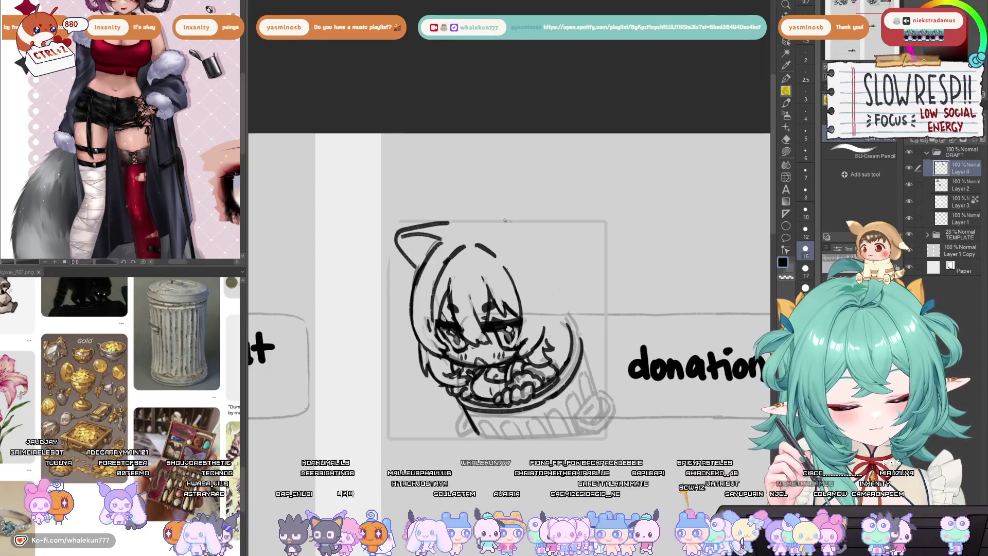
pyautogui.moveTo(484, 225)
pyautogui.mouseDown()
pyautogui.moveTo(533, 221)
pyautogui.moveTo(538, 246)
pyautogui.mouseUp()
pyautogui.hotkey('ctrl', 'z')
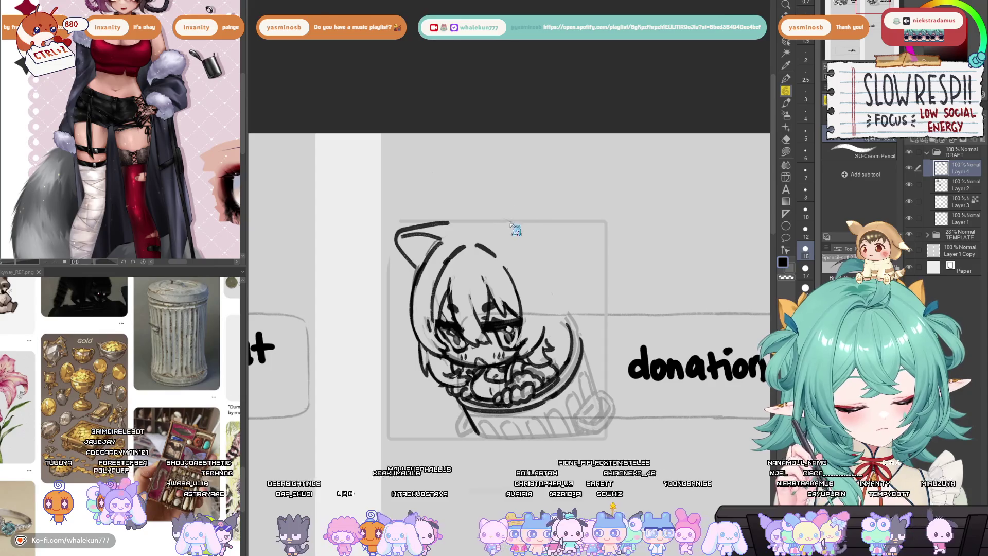
pyautogui.moveTo(508, 211)
pyautogui.mouseDown()
pyautogui.moveTo(502, 254)
pyautogui.moveTo(508, 216)
pyautogui.moveTo(540, 241)
pyautogui.mouseUp()
pyautogui.hotkey('ctrl', 'z')
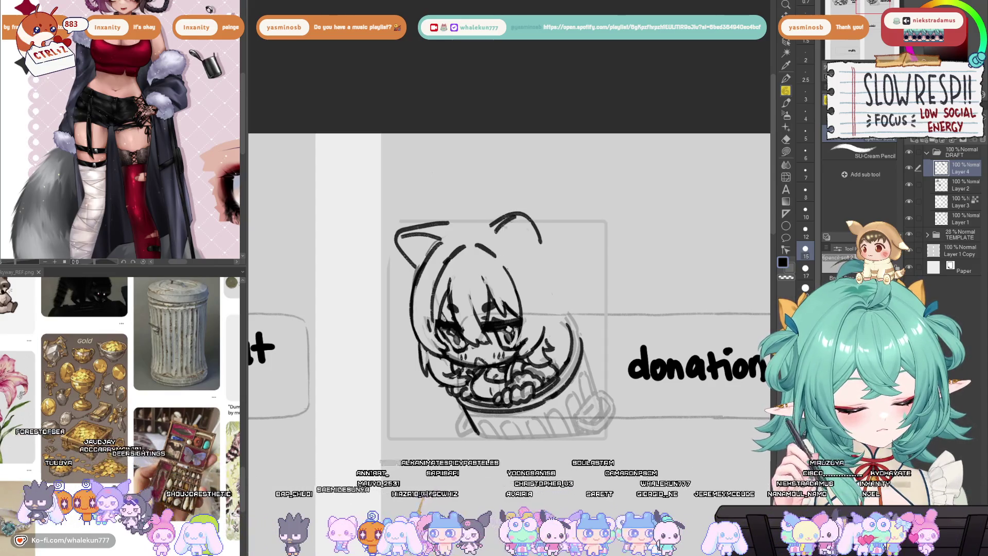
# Draw the right ear's inner line, then the hood arc, its right side and its top edge
pyautogui.moveTo(527, 220); pyautogui.dragTo(535, 246)
pyautogui.moveTo(416, 226)
pyautogui.mouseDown()
pyautogui.moveTo(445, 208)
pyautogui.moveTo(508, 216)
pyautogui.moveTo(579, 294)
pyautogui.mouseUp()
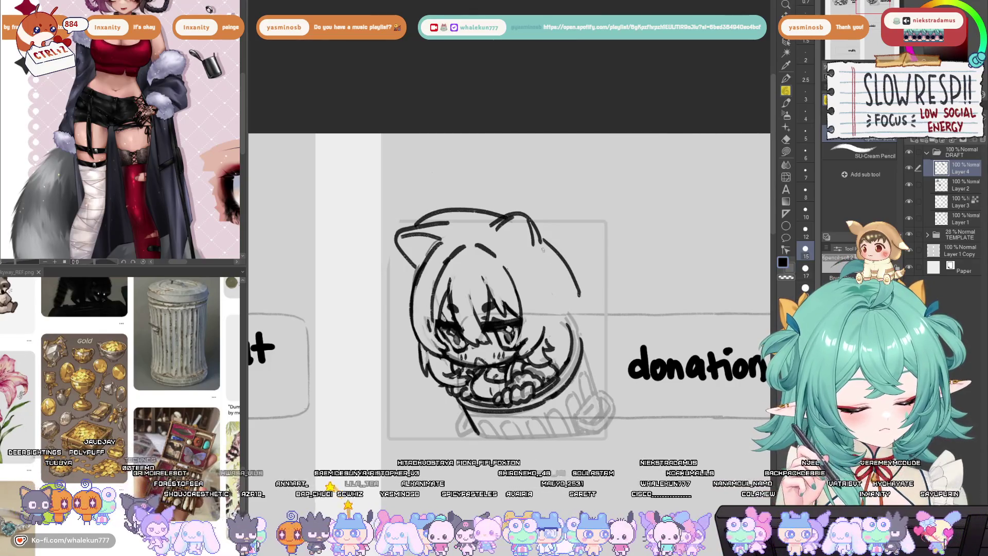
pyautogui.moveTo(543, 250); pyautogui.dragTo(579, 296)
pyautogui.moveTo(429, 221); pyautogui.dragTo(512, 213)
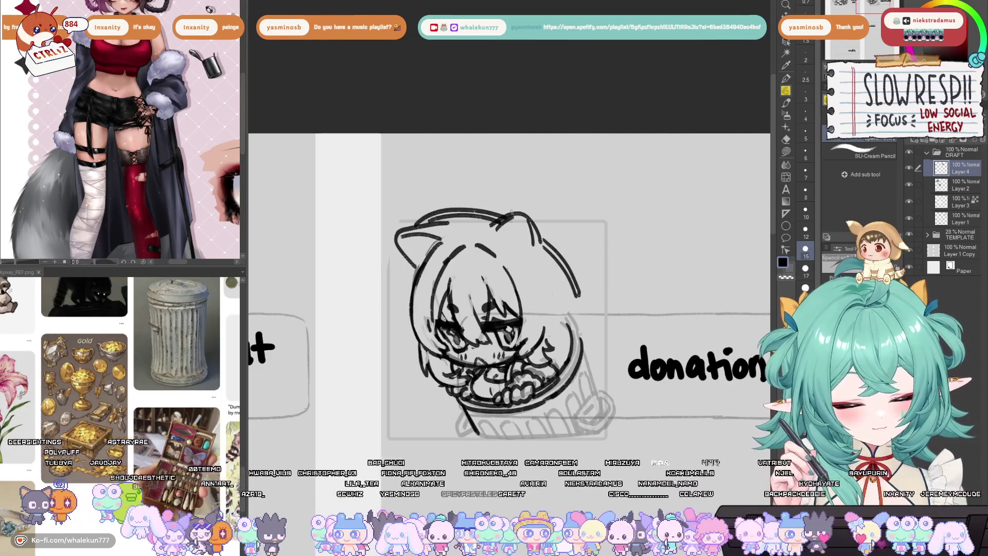
pyautogui.scroll(-1, 511, 210)
pyautogui.scroll(-1, 446, 198)
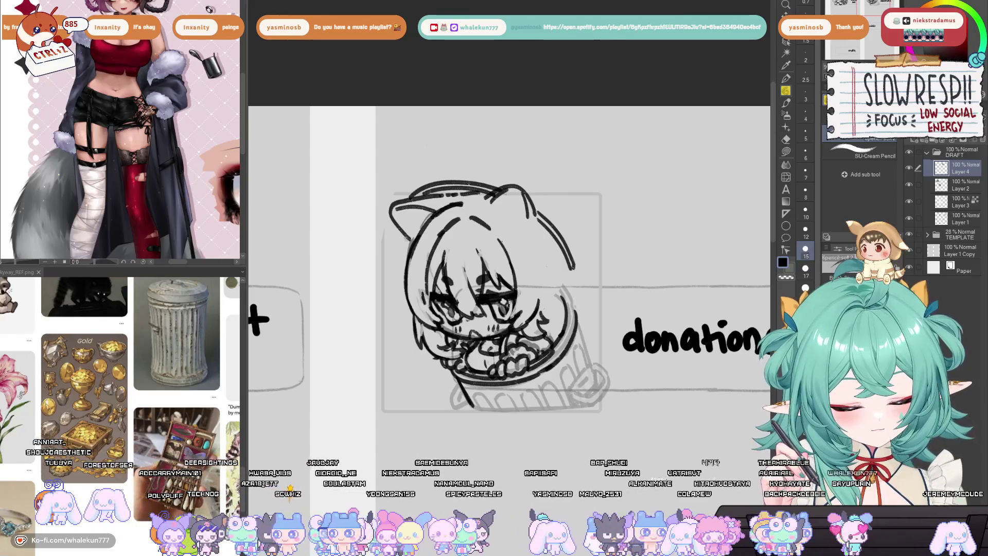
# Check the hood in the mirrored view, drop a stray left stroke, and zoom out to the page
pyautogui.press('h')
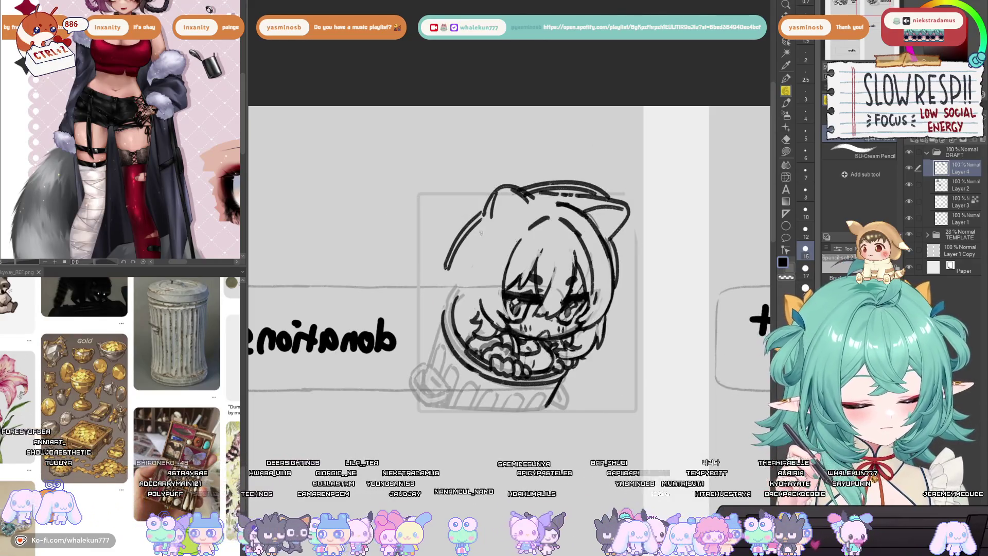
pyautogui.moveTo(455, 252); pyautogui.dragTo(474, 311)
pyautogui.hotkey('ctrl', 'z')
pyautogui.hotkey('ctrl', 'z')
pyautogui.press('h')
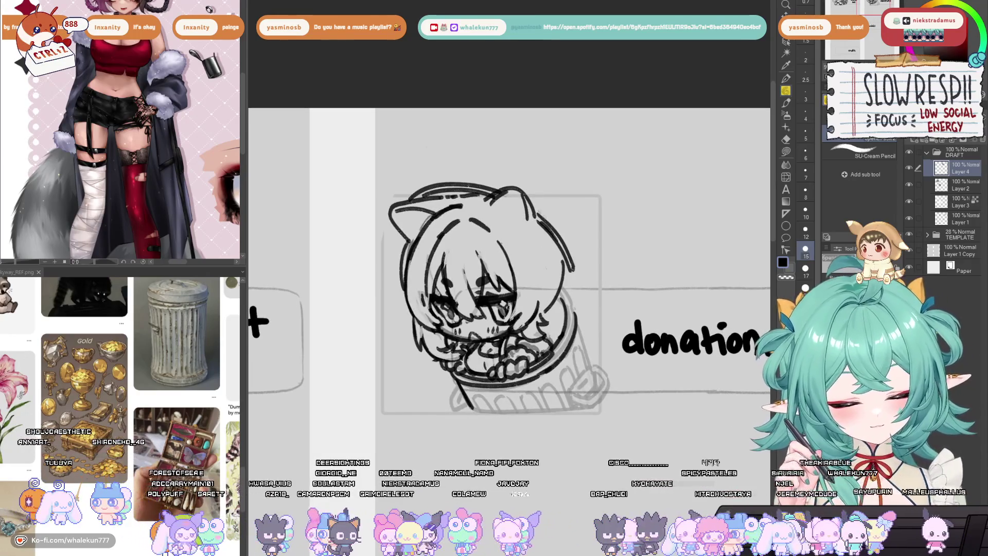
pyautogui.moveTo(517, 227); pyautogui.dragTo(521, 244)
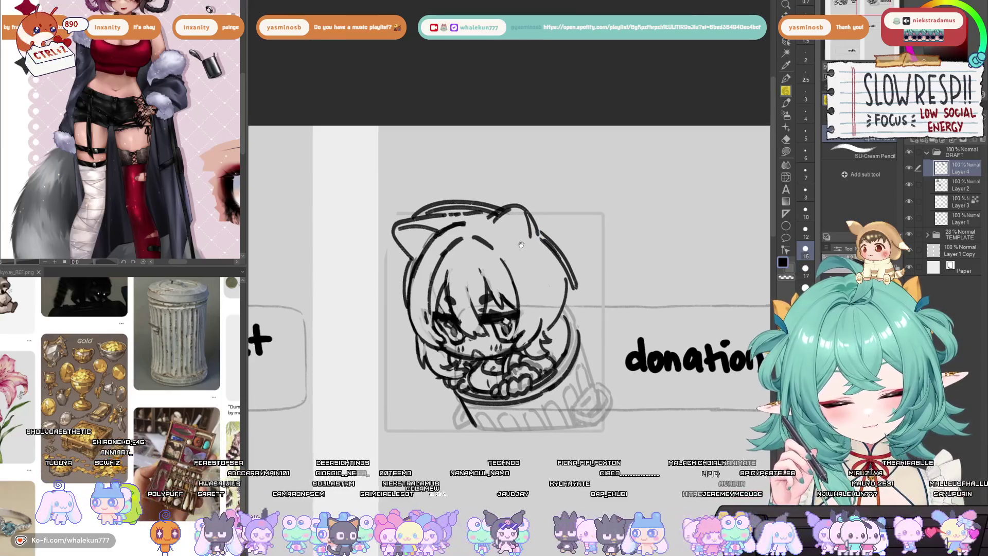
pyautogui.hotkey('ctrl', '-')
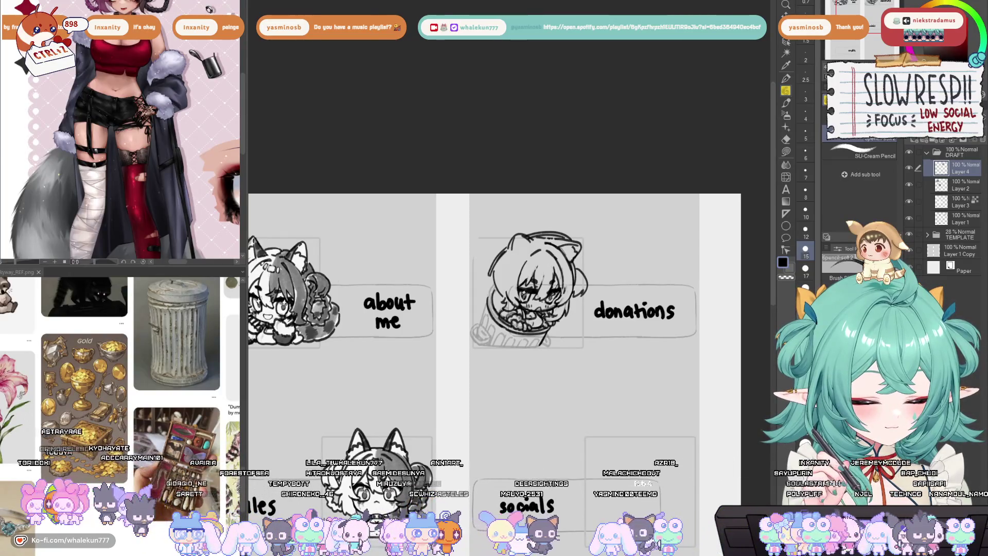
# Mirror the chibi, rotate it slightly clockwise and reposition it within the donations panel
pyautogui.press('h')
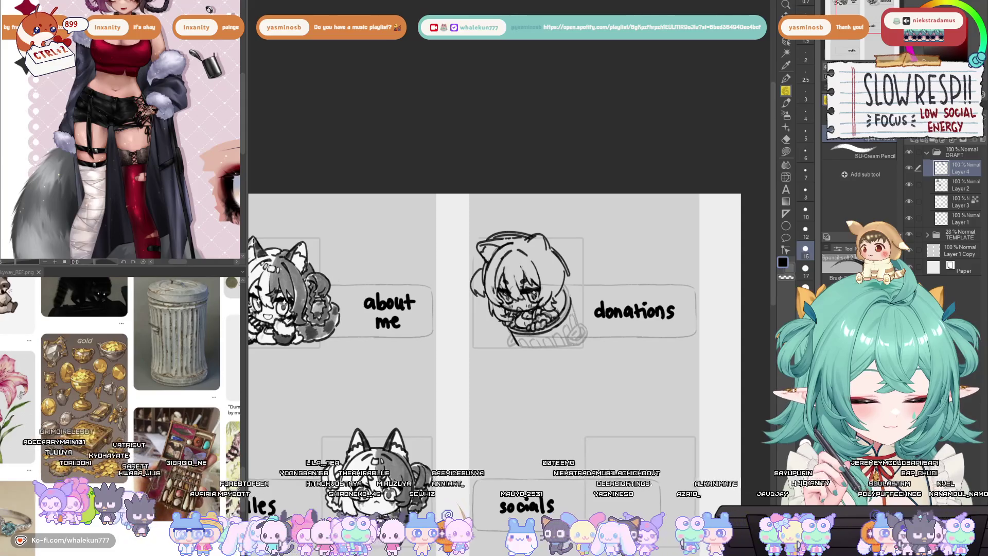
pyautogui.hotkey('ctrl', 't')
pyautogui.moveTo(656, 270); pyautogui.dragTo(654, 303)
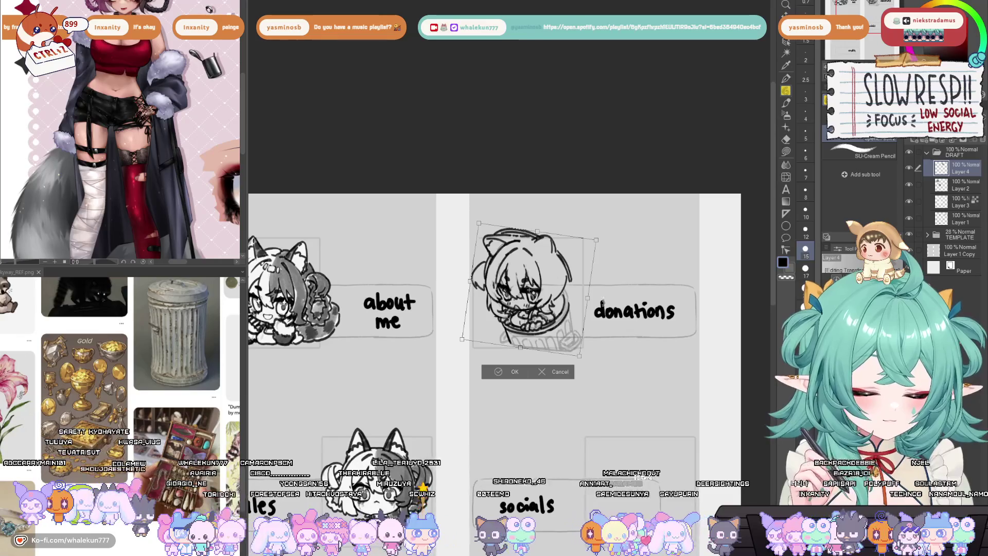
pyautogui.press('Return')
pyautogui.press('k')
pyautogui.moveTo(551, 350); pyautogui.dragTo(559, 352)
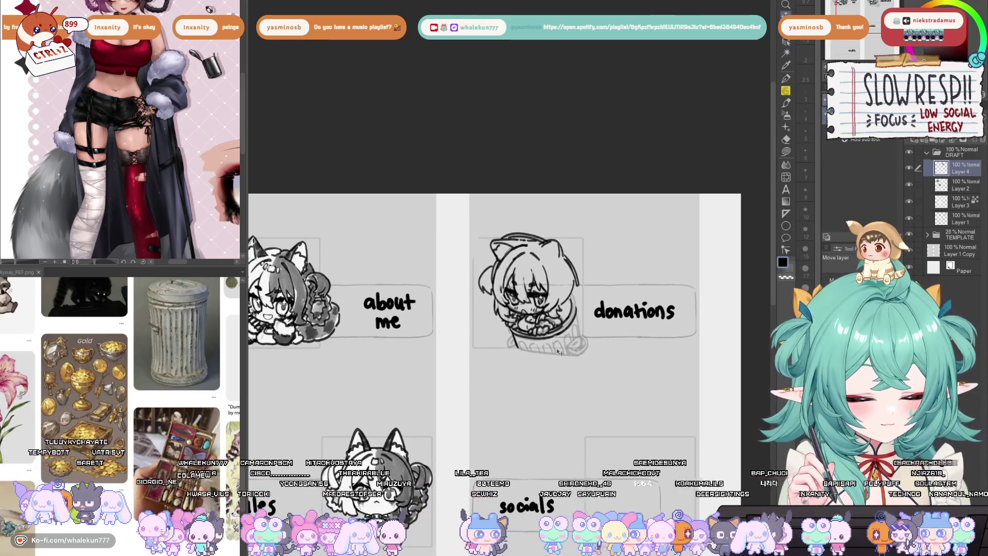
# Erase the jar's lower outline and redraw its tag, right side and lower left in pencil
pyautogui.press('e')
pyautogui.scroll(5, 546, 355)
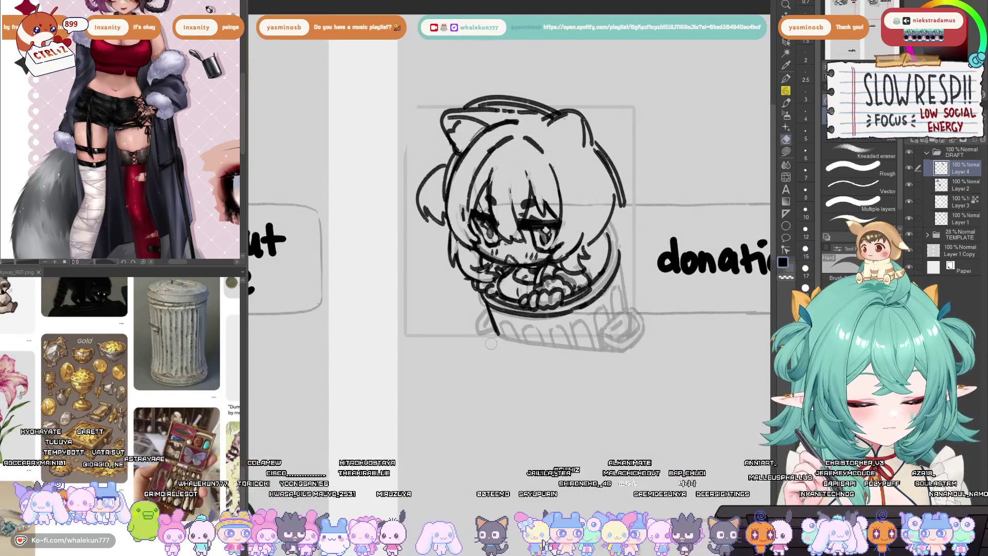
pyautogui.moveTo(491, 344); pyautogui.dragTo(535, 353)
pyautogui.press('p')
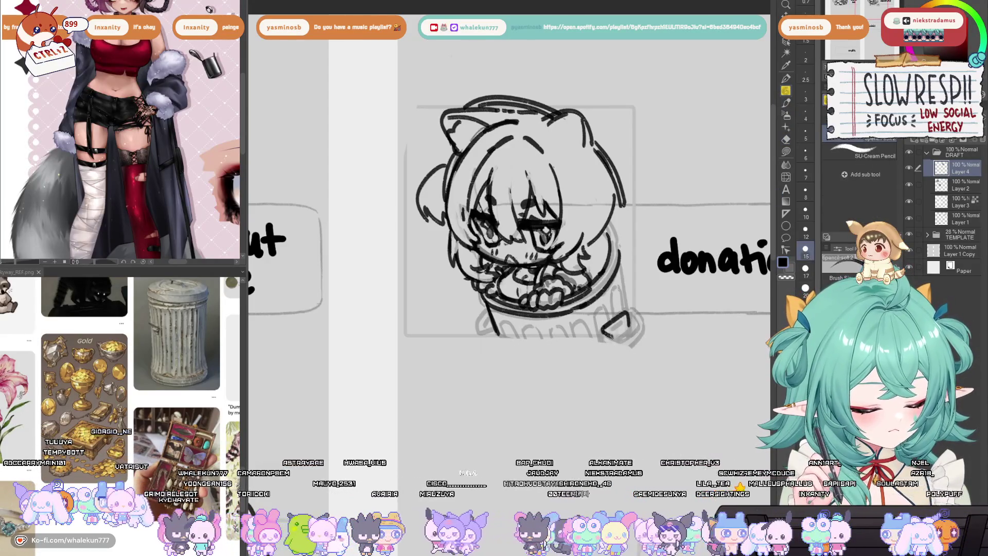
pyautogui.moveTo(605, 336); pyautogui.dragTo(639, 326)
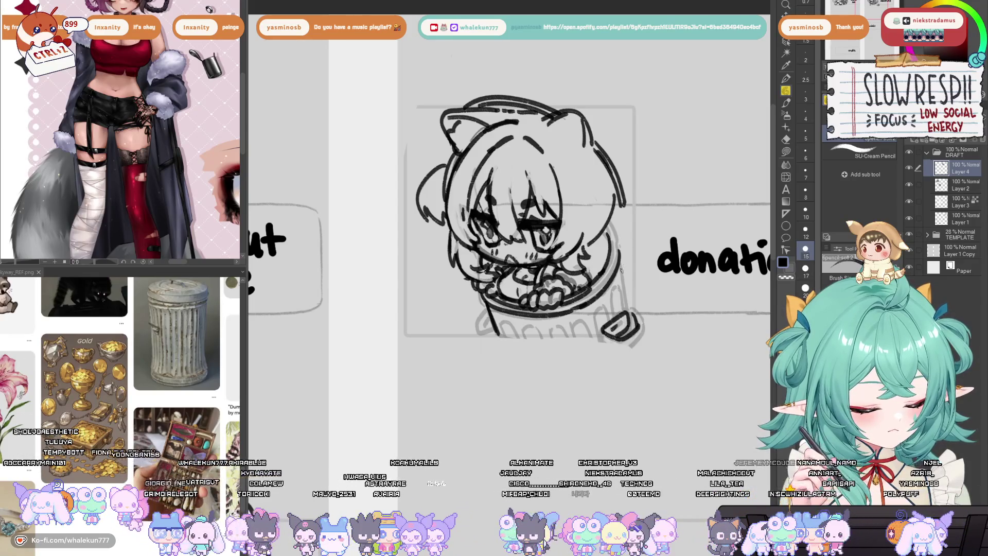
pyautogui.moveTo(620, 259); pyautogui.dragTo(628, 304)
pyautogui.moveTo(607, 224)
pyautogui.mouseDown()
pyautogui.moveTo(620, 266)
pyautogui.moveTo(603, 245)
pyautogui.mouseUp()
pyautogui.moveTo(488, 307)
pyautogui.mouseDown()
pyautogui.moveTo(479, 333)
pyautogui.moveTo(516, 321)
pyautogui.moveTo(523, 336)
pyautogui.moveTo(605, 336)
pyautogui.moveTo(607, 348)
pyautogui.moveTo(625, 335)
pyautogui.moveTo(620, 313)
pyautogui.mouseUp()
pyautogui.hscroll(1, 509, 229)
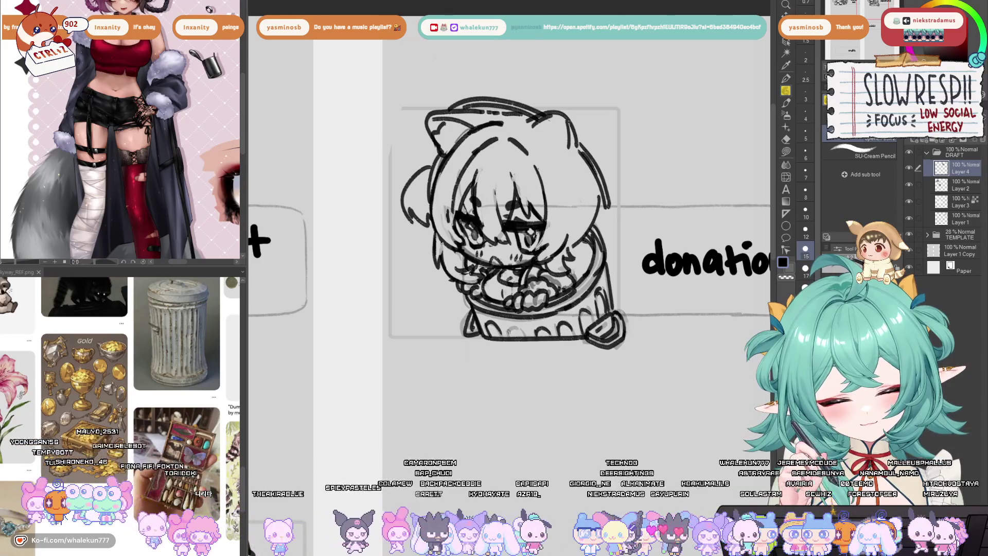
pyautogui.moveTo(524, 316); pyautogui.dragTo(511, 381)
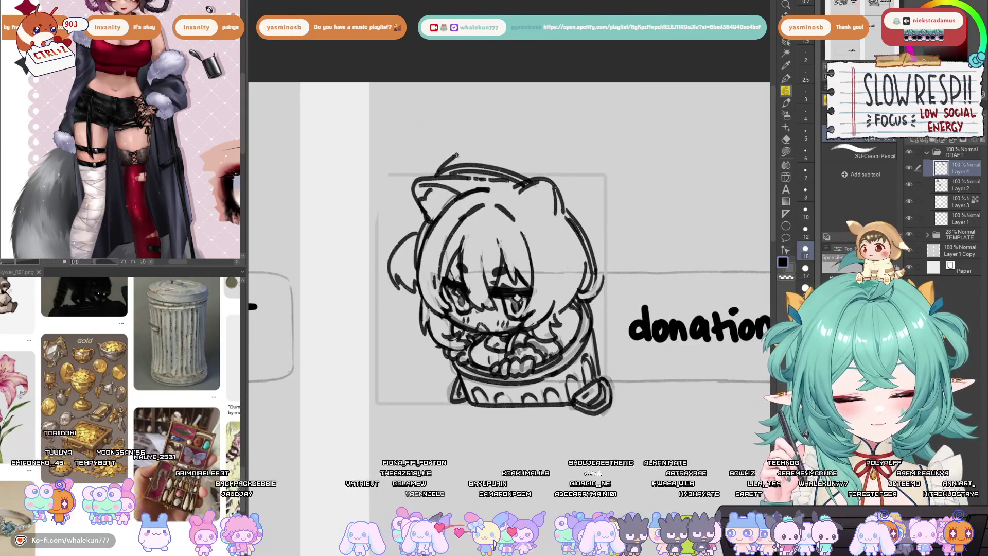
# Sketch a curve above the head and redraw the head's upper-left and upper-right outlines
pyautogui.moveTo(436, 174)
pyautogui.mouseDown()
pyautogui.moveTo(464, 154)
pyautogui.moveTo(550, 177)
pyautogui.mouseUp()
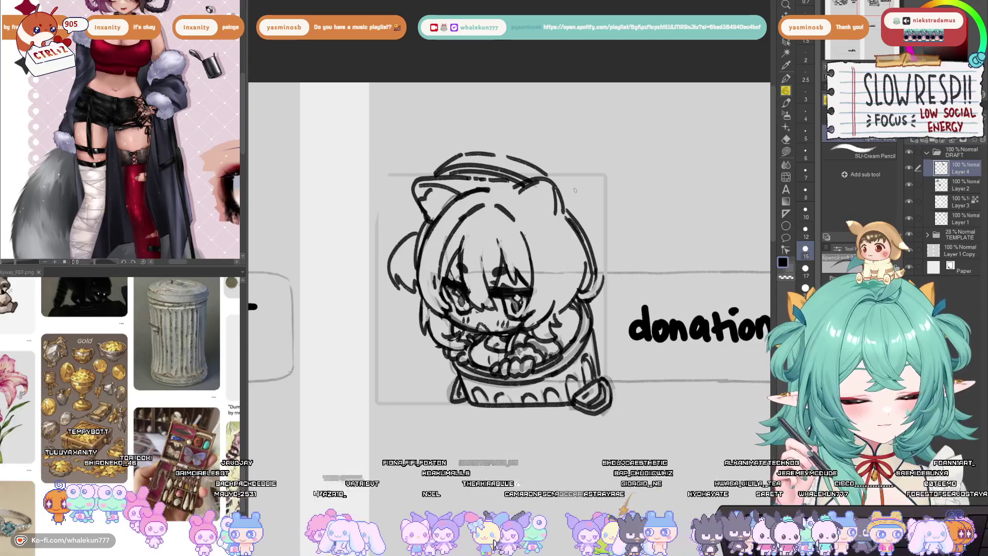
pyautogui.press('h')
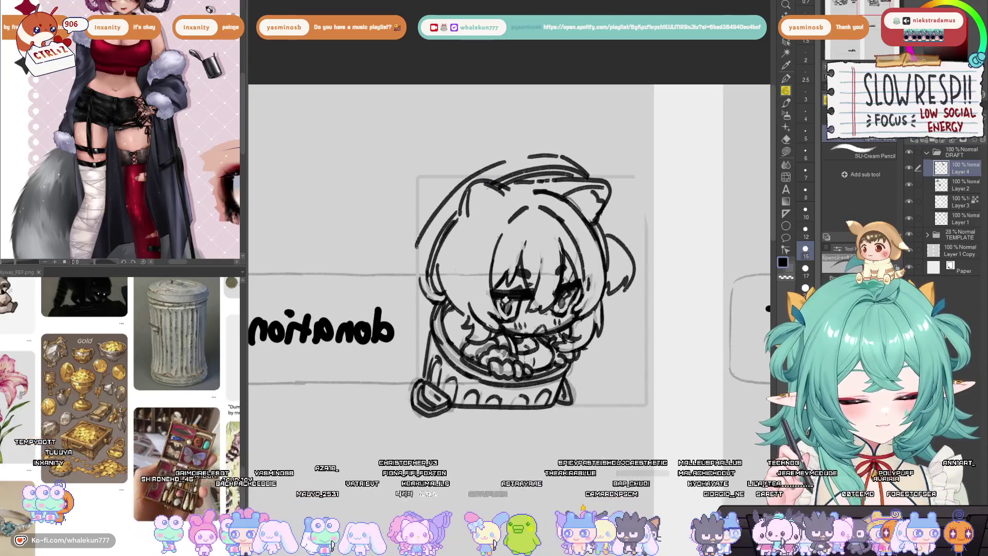
pyautogui.moveTo(504, 162)
pyautogui.mouseDown()
pyautogui.moveTo(468, 181)
pyautogui.moveTo(420, 281)
pyautogui.mouseUp()
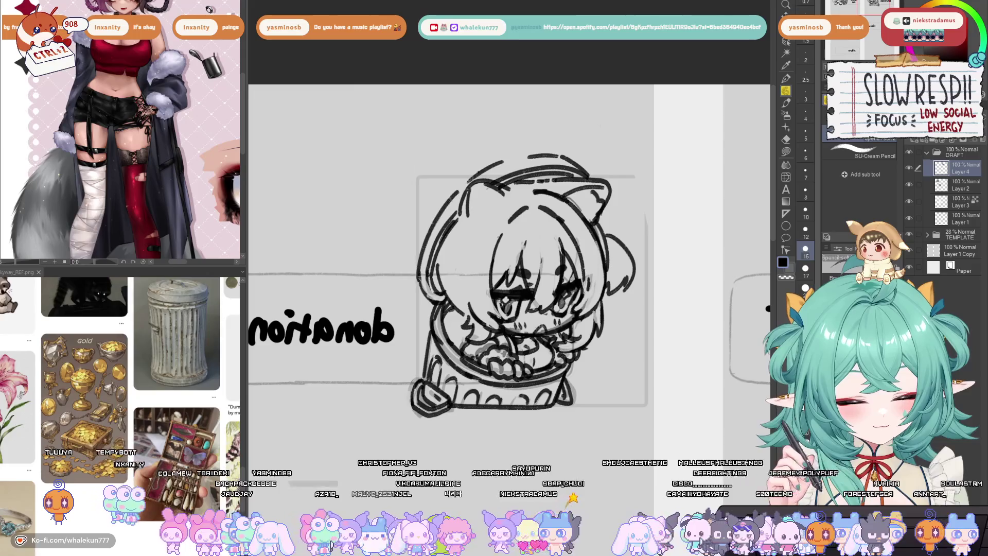
pyautogui.press('h')
pyautogui.moveTo(518, 206); pyautogui.dragTo(561, 247)
pyautogui.hotkey('ctrl', 'z')
pyautogui.moveTo(516, 206); pyautogui.dragTo(555, 233)
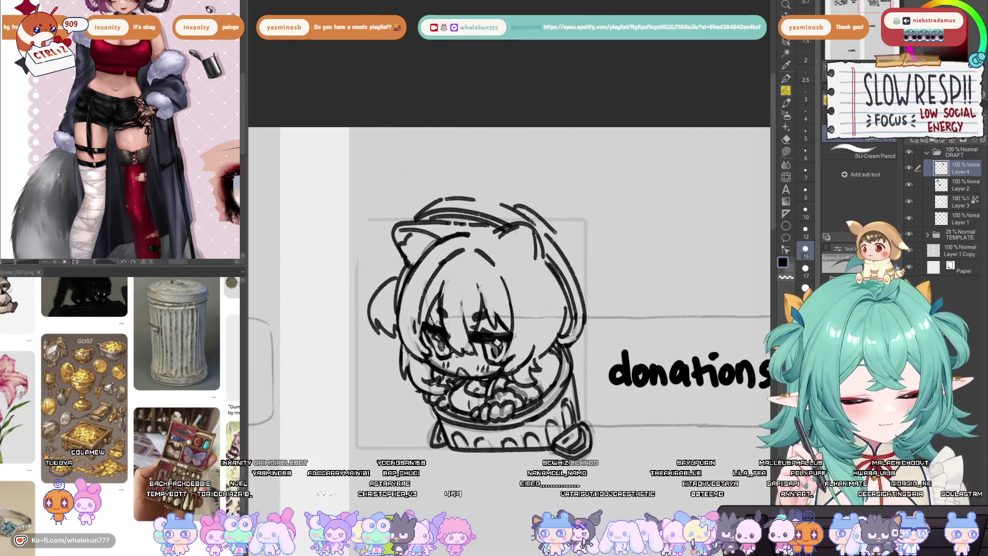
pyautogui.scroll(-3, 509, 309)
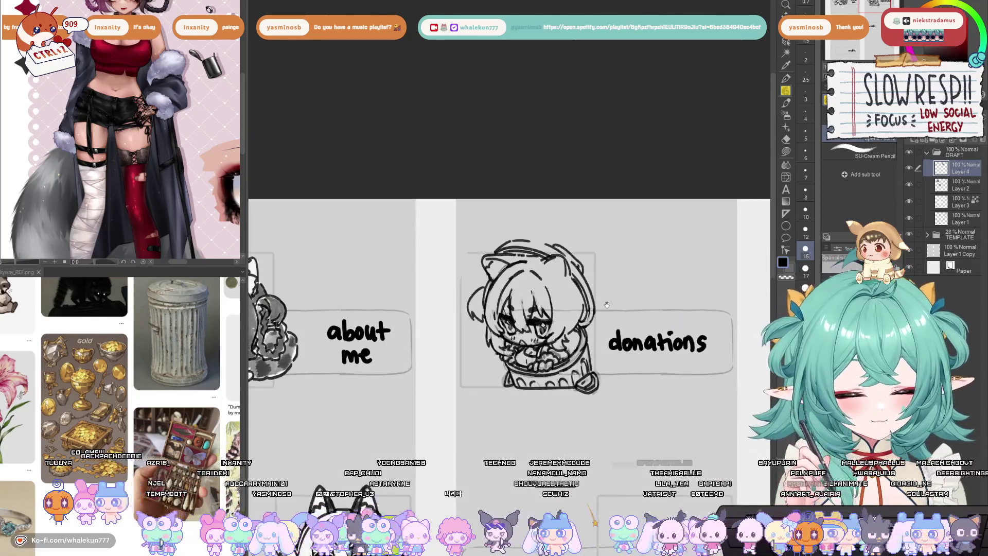
pyautogui.scroll(3, 510, 308)
# Redraw the head's left outline in the mirrored view, then undo the recent strokes
pyautogui.press('h')
pyautogui.moveTo(491, 232); pyautogui.dragTo(450, 327)
pyautogui.hotkey('ctrl', 'z')
pyautogui.moveTo(471, 255); pyautogui.dragTo(452, 329)
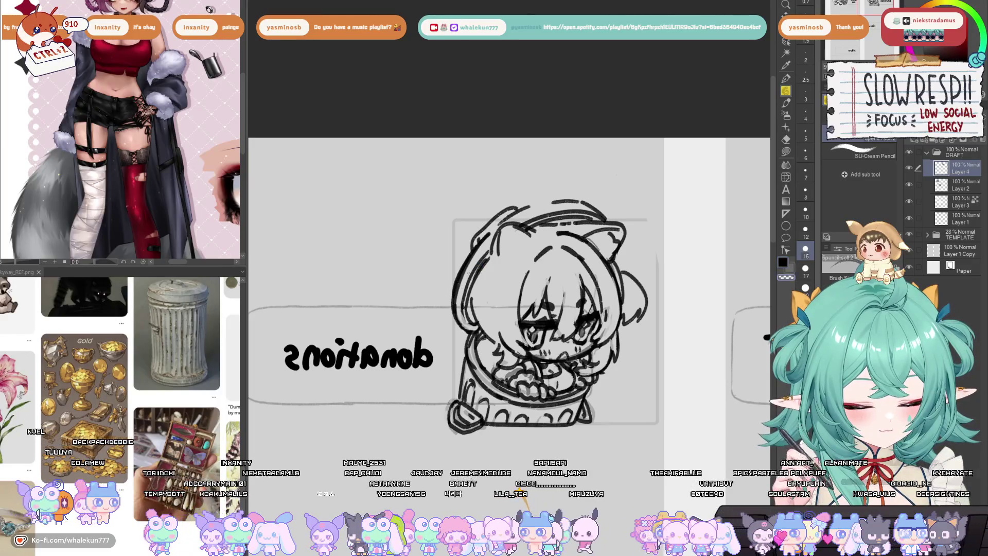
pyautogui.press('h')
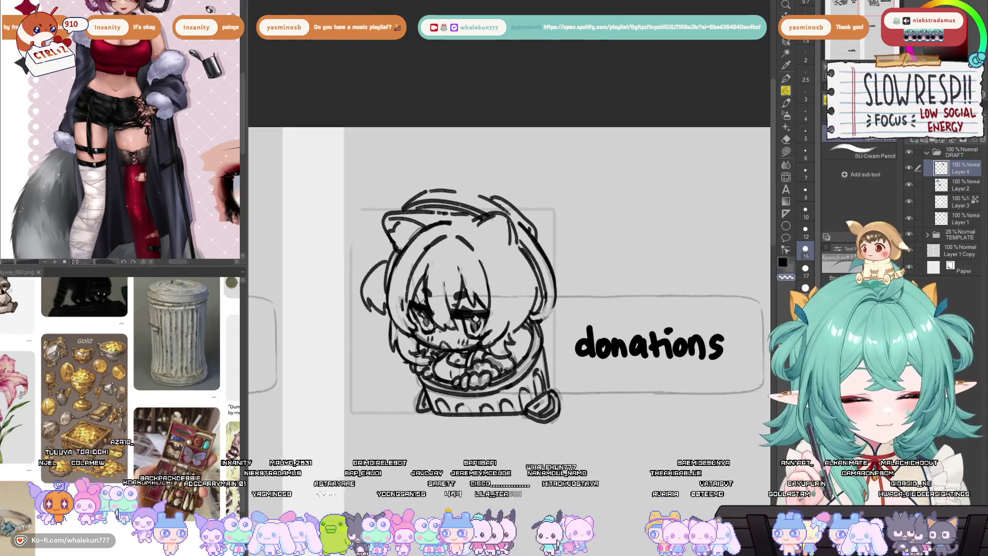
pyautogui.hotkey('ctrl', 'z')
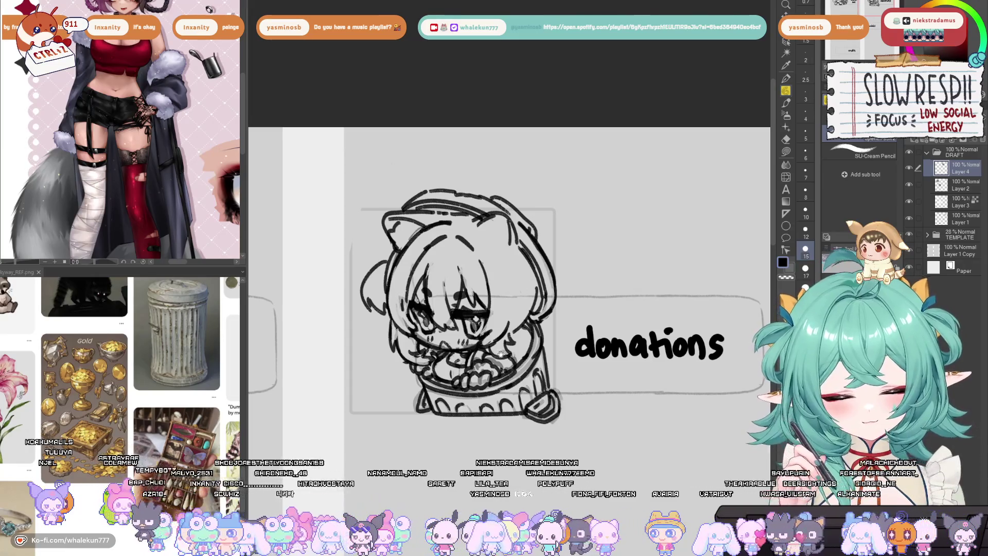
pyautogui.scroll(-1, 532, 342)
pyautogui.hotkey('ctrl', 'z')
# Try several short strokes near the face, keeping one short line
pyautogui.hotkey('ctrl', 'z')
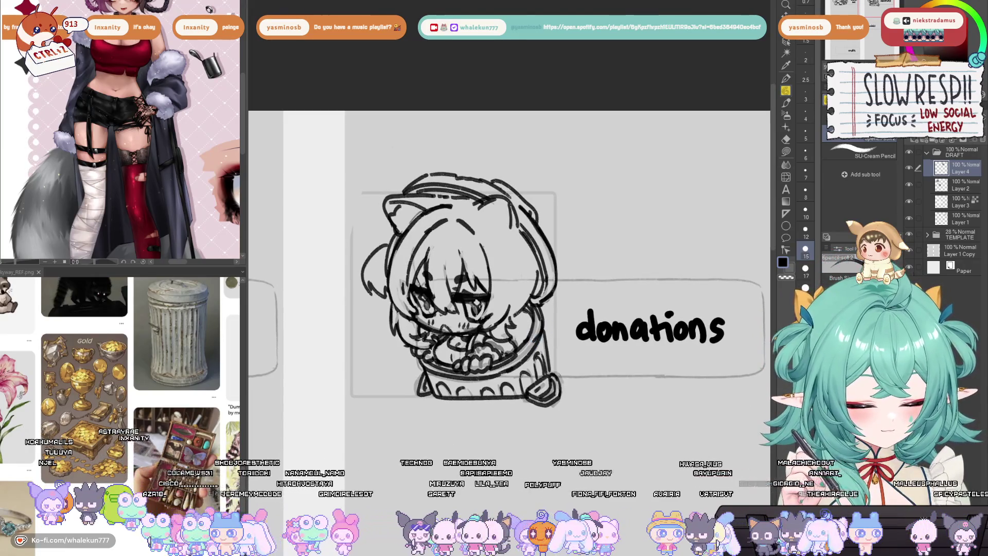
pyautogui.moveTo(538, 307)
pyautogui.mouseDown()
pyautogui.moveTo(570, 335)
pyautogui.moveTo(581, 373)
pyautogui.mouseUp()
pyautogui.hotkey('ctrl', 'z')
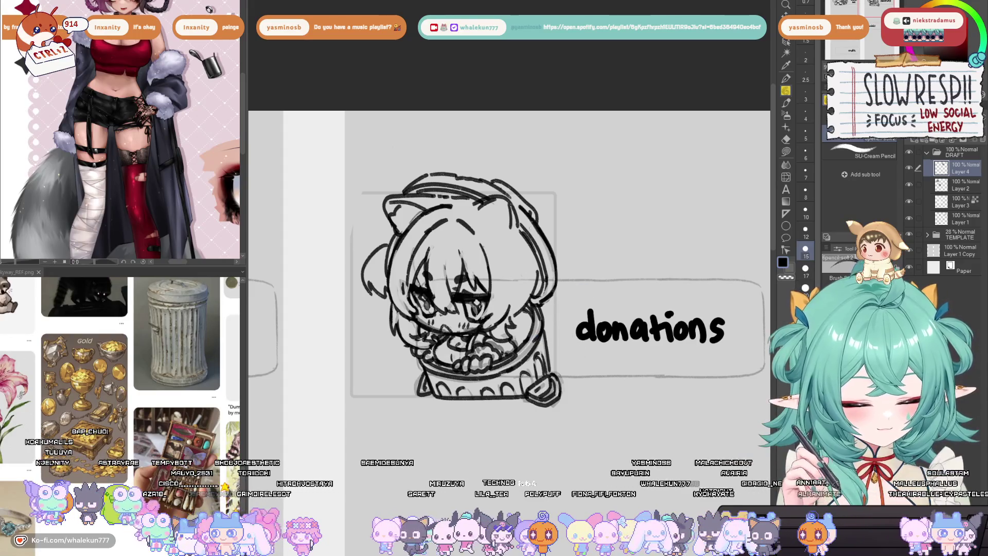
pyautogui.moveTo(517, 244); pyautogui.dragTo(545, 283)
pyautogui.press('h')
pyautogui.hotkey('ctrl', 'z')
pyautogui.moveTo(503, 252); pyautogui.dragTo(478, 310)
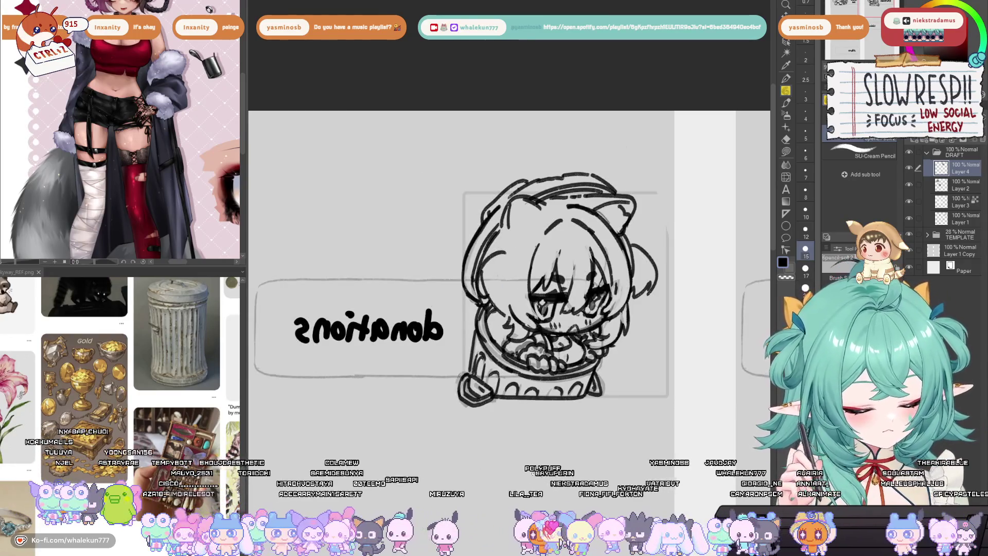
pyautogui.hotkey('ctrl', 'z')
pyautogui.moveTo(492, 269)
pyautogui.mouseDown()
pyautogui.moveTo(476, 306)
pyautogui.moveTo(502, 314)
pyautogui.mouseUp()
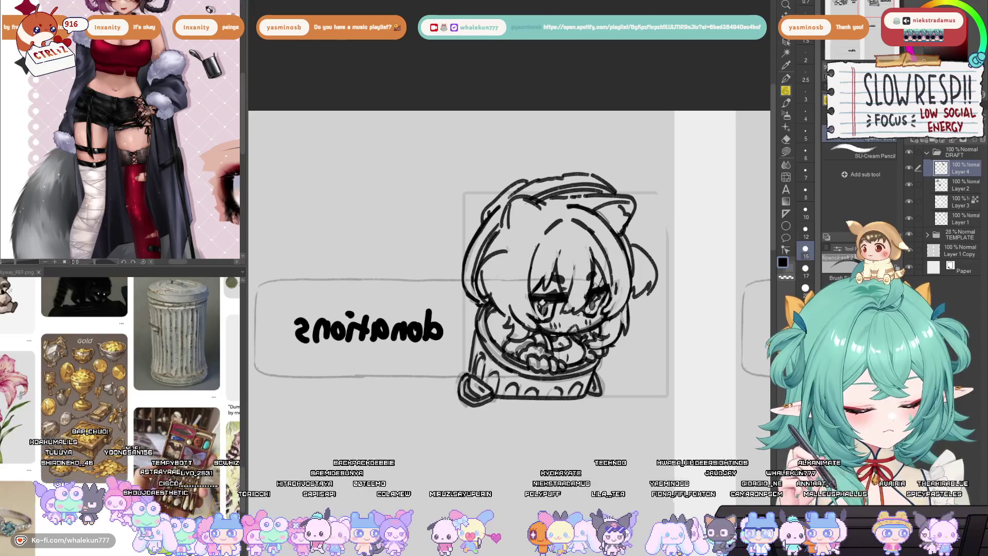
pyautogui.moveTo(515, 247); pyautogui.dragTo(505, 260)
pyautogui.hotkey('ctrl', 'z')
pyautogui.hotkey('ctrl', 'z')
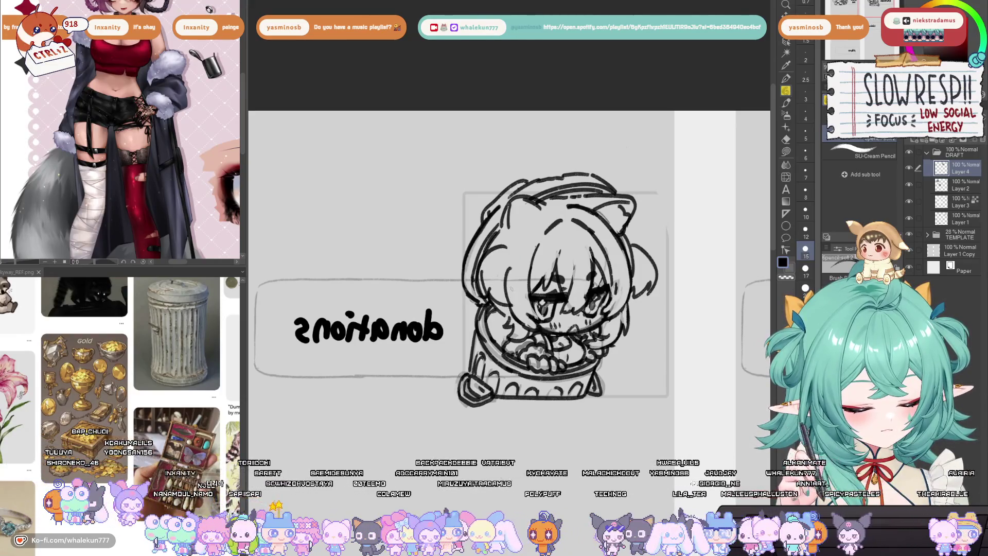
# Add short pencil strokes to the face and a small dark mark near the hands
pyautogui.press('e')
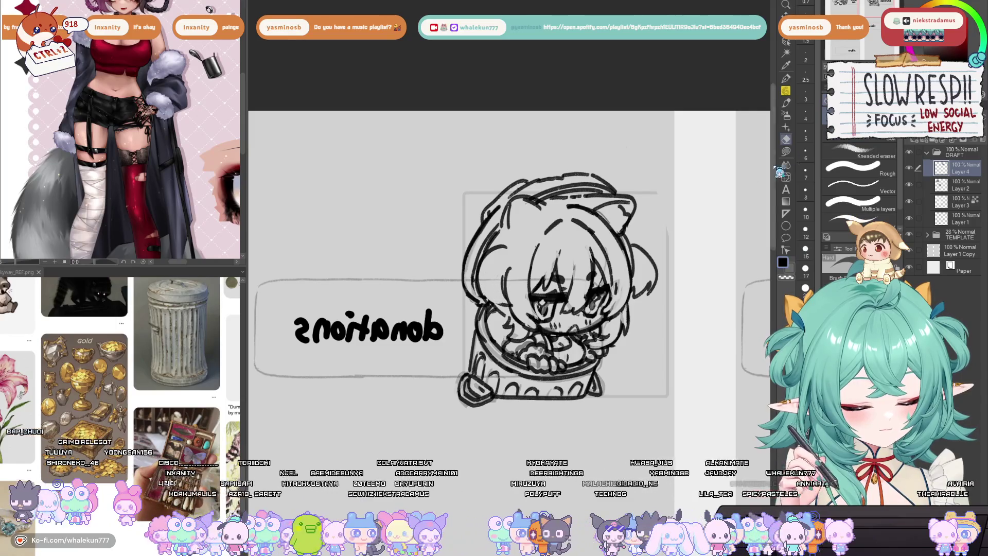
pyautogui.press('p')
pyautogui.press('h')
pyautogui.moveTo(519, 253)
pyautogui.mouseDown()
pyautogui.moveTo(512, 281)
pyautogui.moveTo(543, 299)
pyautogui.mouseUp()
pyautogui.hotkey('ctrl', 'z')
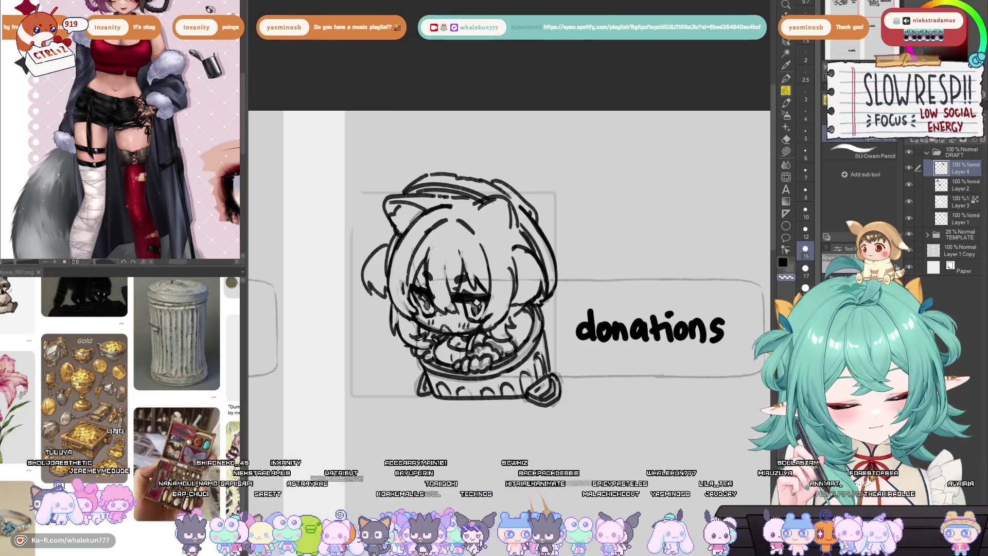
pyautogui.moveTo(516, 253)
pyautogui.mouseDown()
pyautogui.moveTo(507, 312)
pyautogui.moveTo(532, 272)
pyautogui.mouseUp()
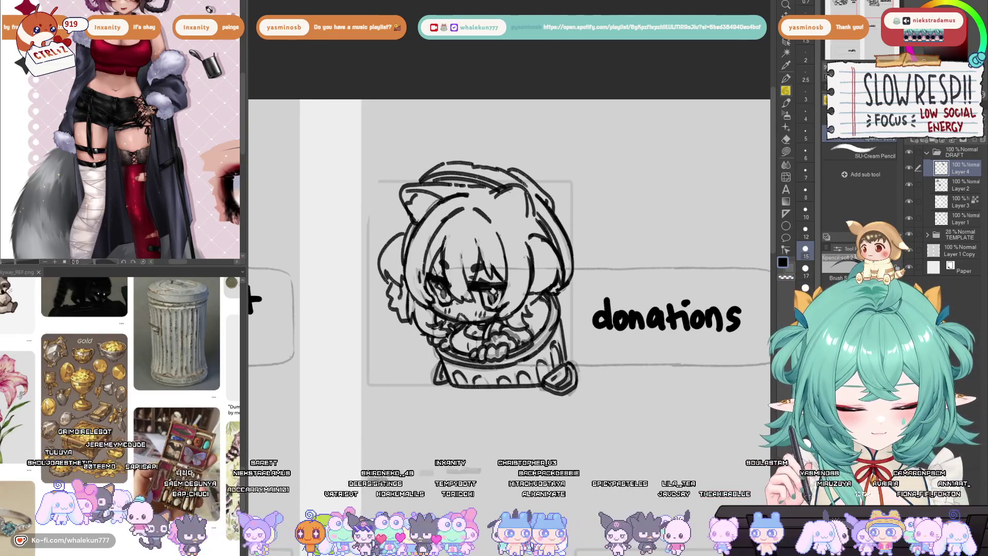
pyautogui.moveTo(518, 308); pyautogui.dragTo(553, 311)
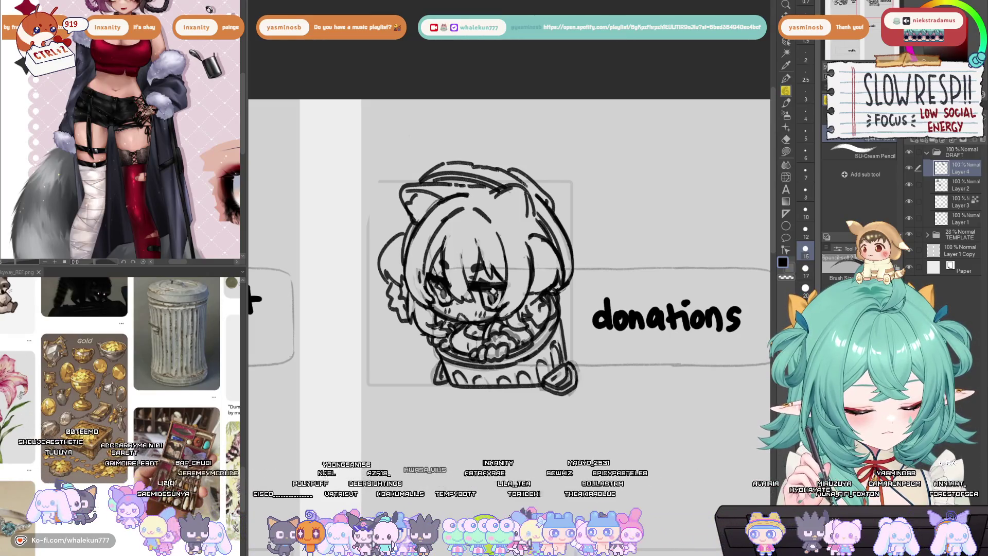
pyautogui.press('e')
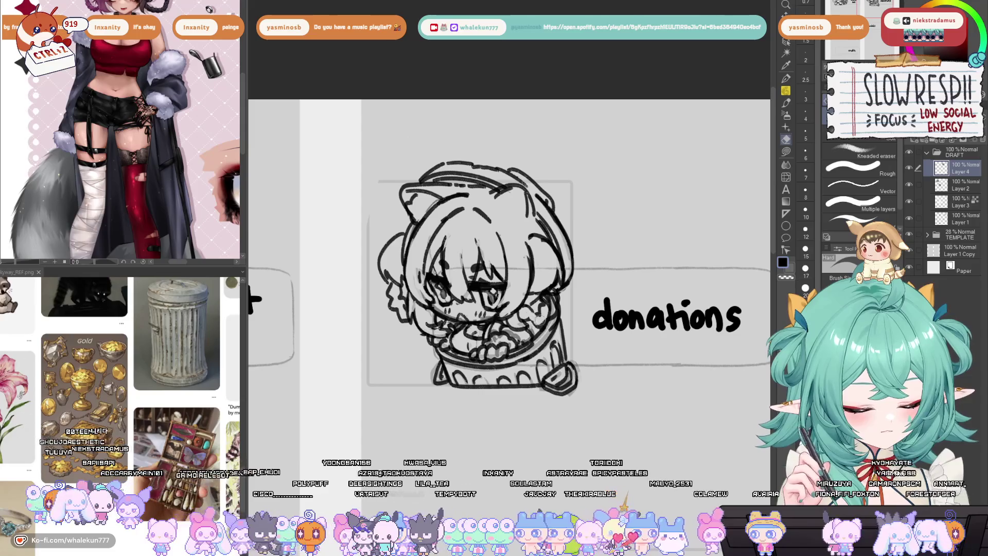
pyautogui.press('p')
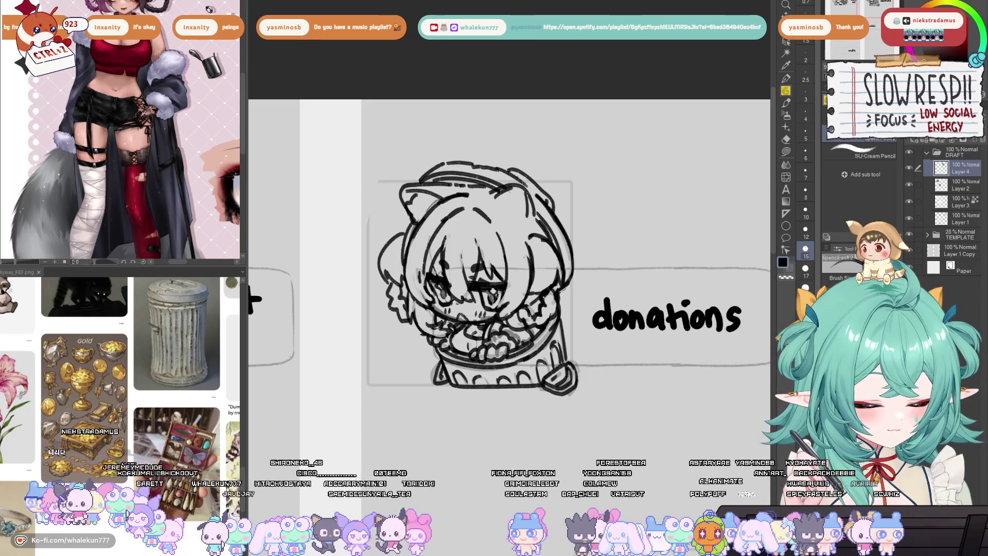
pyautogui.press('h')
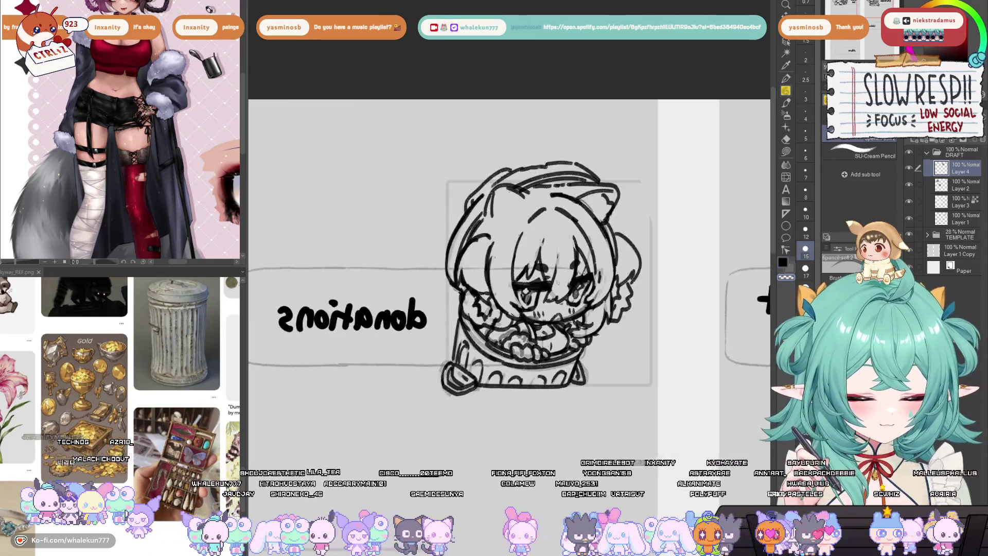
pyautogui.press('h')
# Refine the lines around the left eye, then pick a watercolor brush for shading
pyautogui.scroll(-3, 587, 311)
pyautogui.scroll(-1, 587, 311)
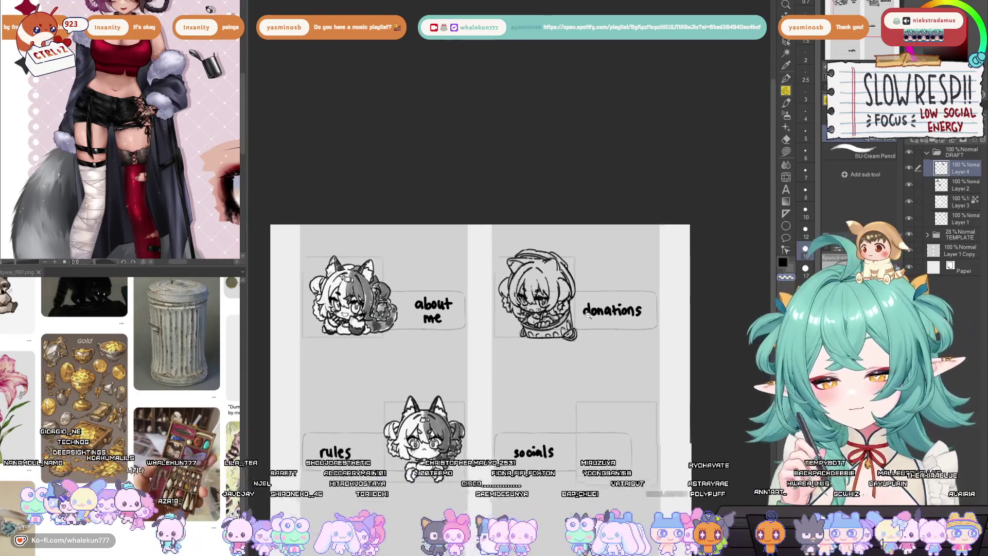
pyautogui.scroll(2, 589, 317)
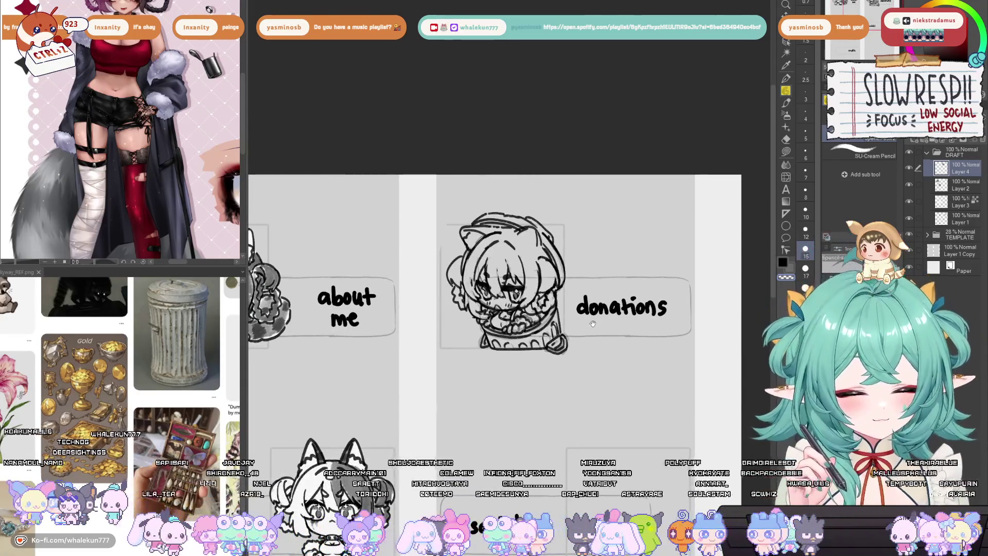
pyautogui.scroll(4, 515, 258)
pyautogui.press('e')
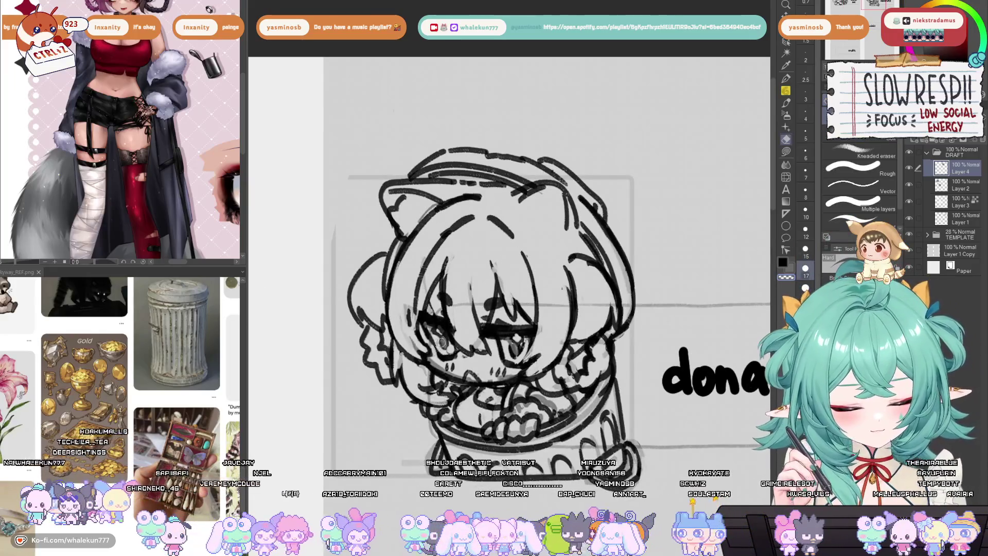
pyautogui.press('p')
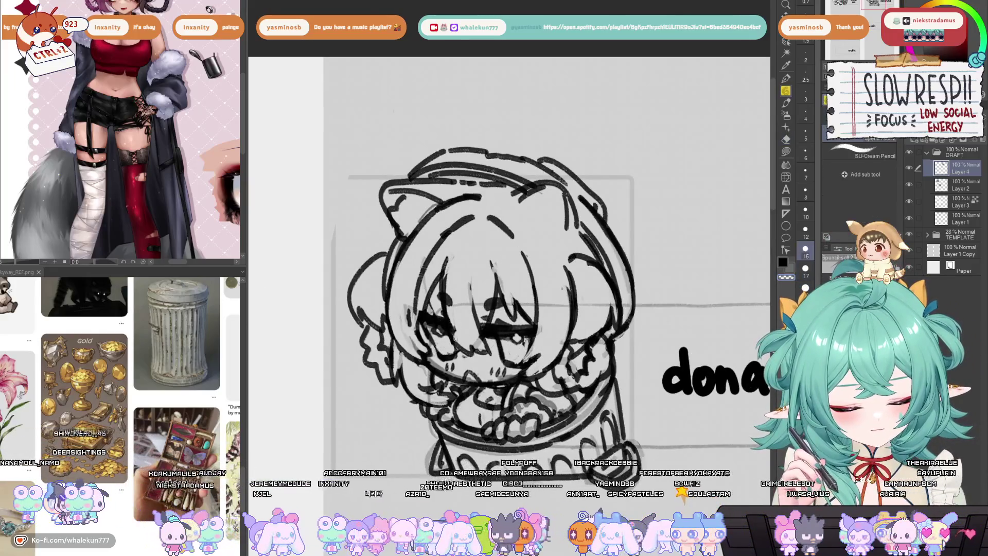
pyautogui.moveTo(445, 344); pyautogui.dragTo(448, 339)
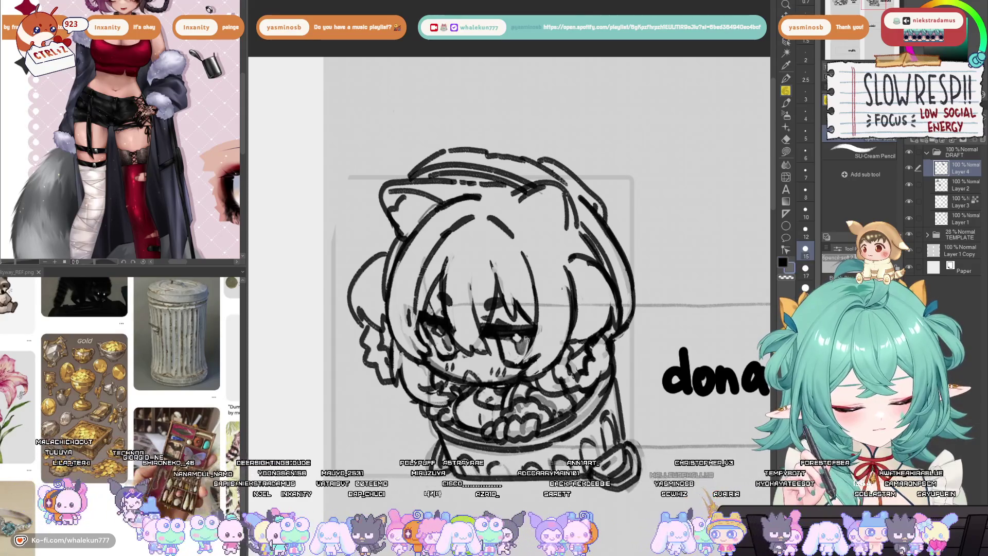
pyautogui.scroll(-5, 564, 274)
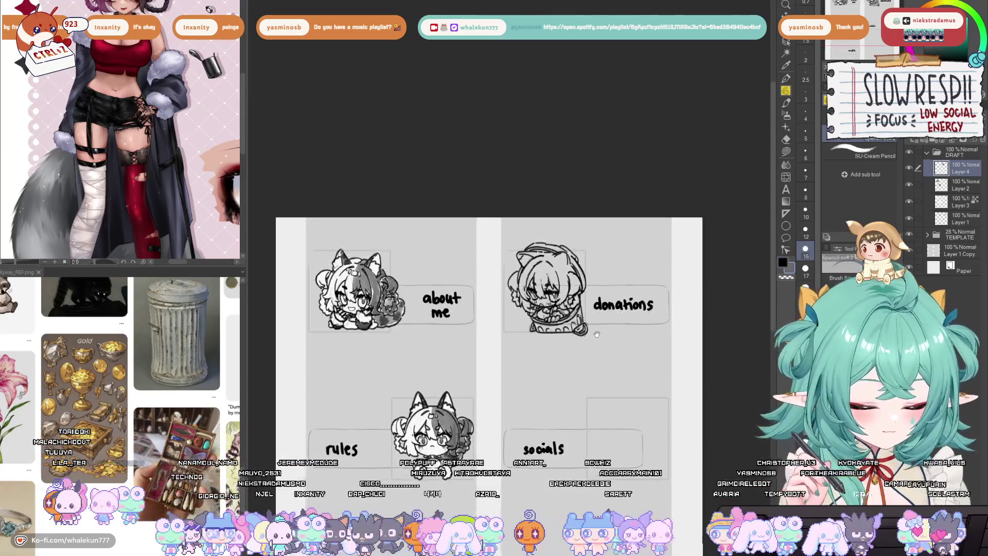
pyautogui.press('h')
pyautogui.press('h')
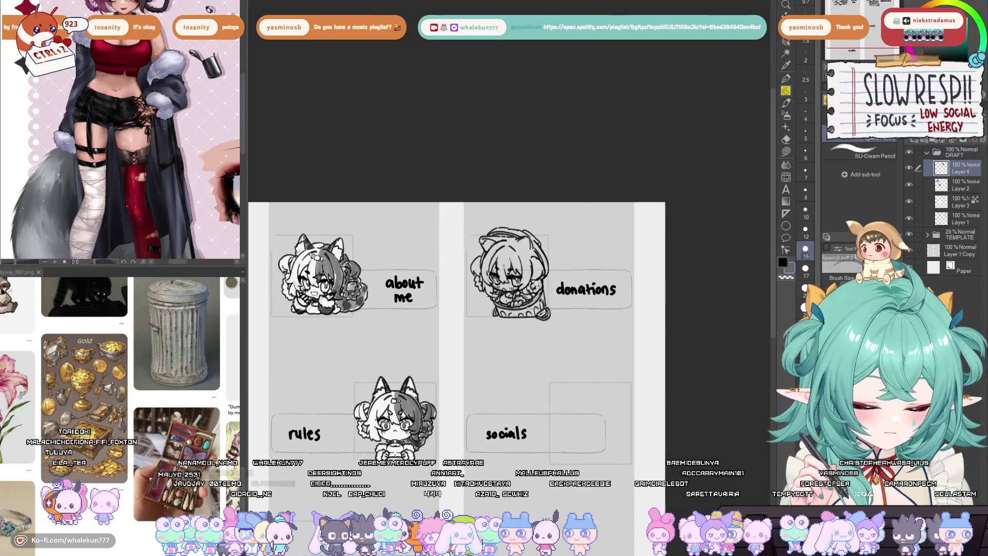
pyautogui.scroll(5, 536, 283)
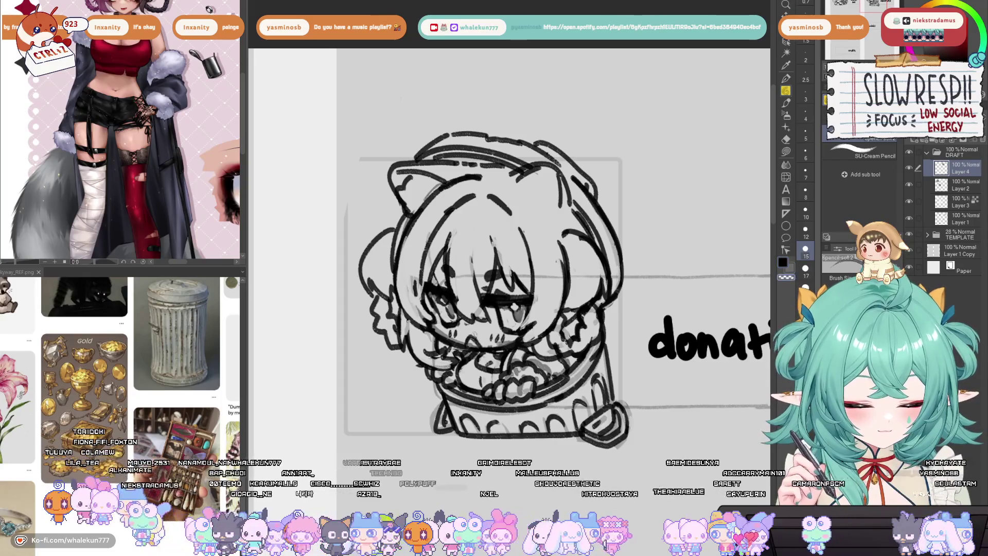
pyautogui.scroll(-5, 537, 295)
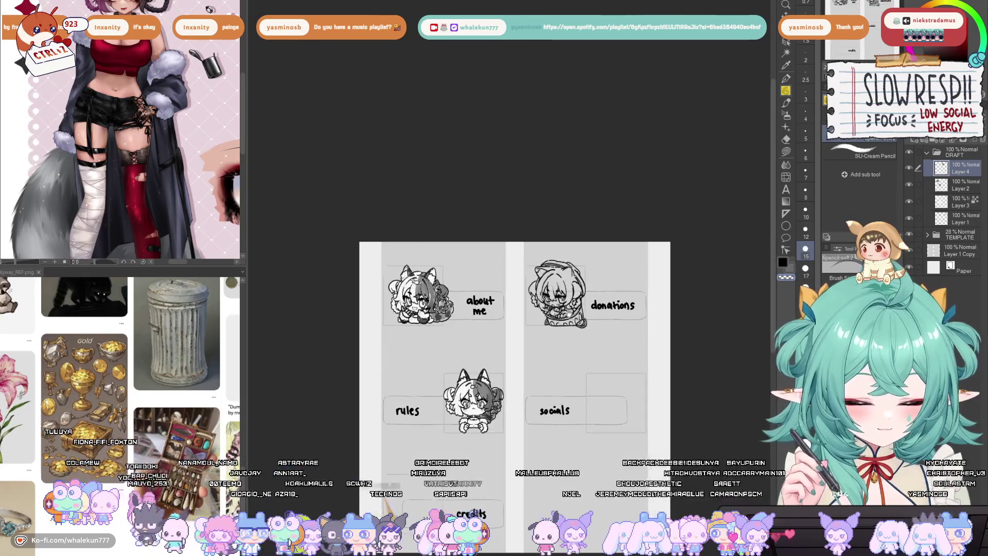
pyautogui.scroll(5, 565, 324)
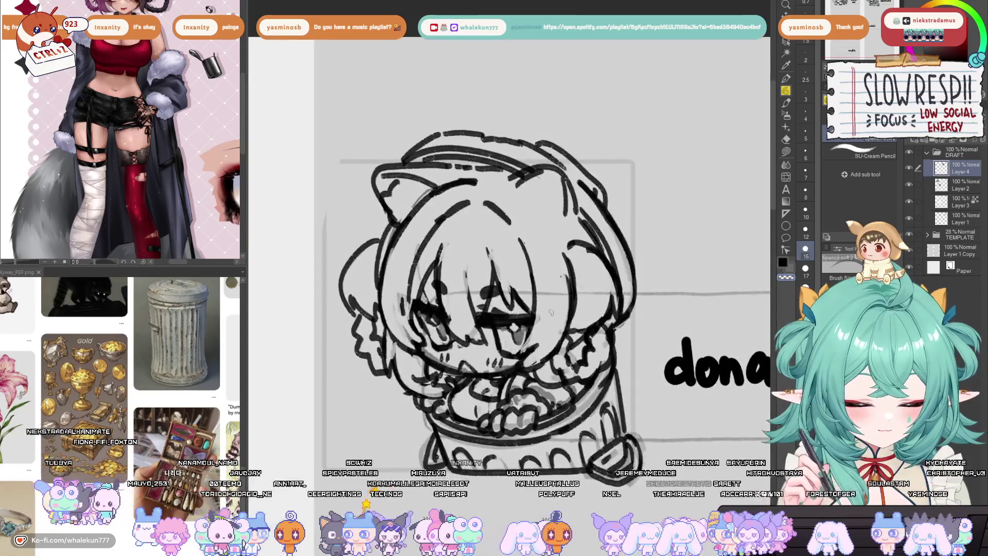
pyautogui.click(786, 102)
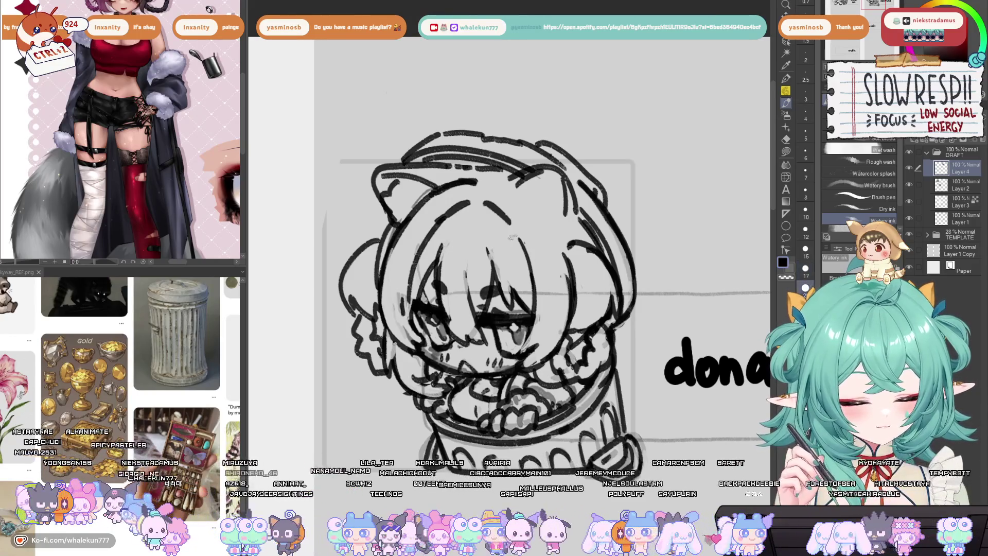
# Paint soft gray watercolor shading down the right side of the hair, checking it mirrored
pyautogui.moveTo(489, 172)
pyautogui.mouseDown()
pyautogui.moveTo(481, 311)
pyautogui.moveTo(507, 268)
pyautogui.moveTo(502, 185)
pyautogui.moveTo(525, 177)
pyautogui.moveTo(540, 355)
pyautogui.moveTo(548, 219)
pyautogui.moveTo(551, 288)
pyautogui.moveTo(592, 319)
pyautogui.moveTo(564, 371)
pyautogui.moveTo(596, 329)
pyautogui.moveTo(551, 352)
pyautogui.moveTo(548, 342)
pyautogui.moveTo(553, 379)
pyautogui.mouseUp()
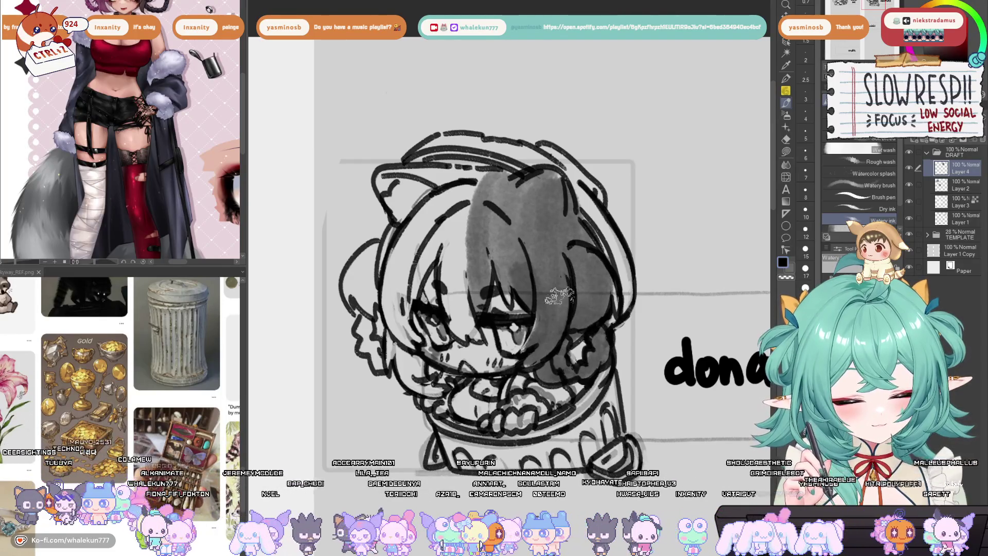
pyautogui.scroll(-5, 597, 288)
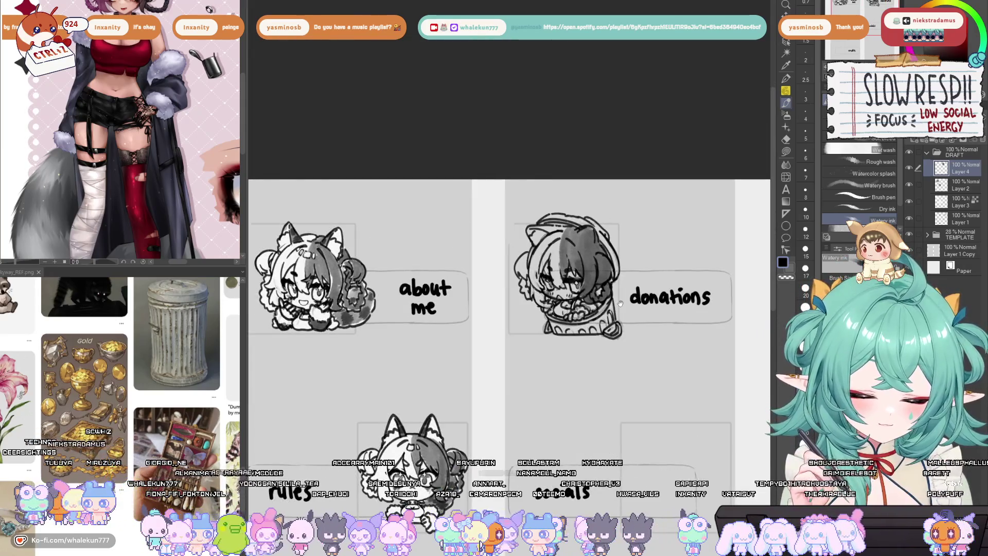
pyautogui.scroll(2, 620, 304)
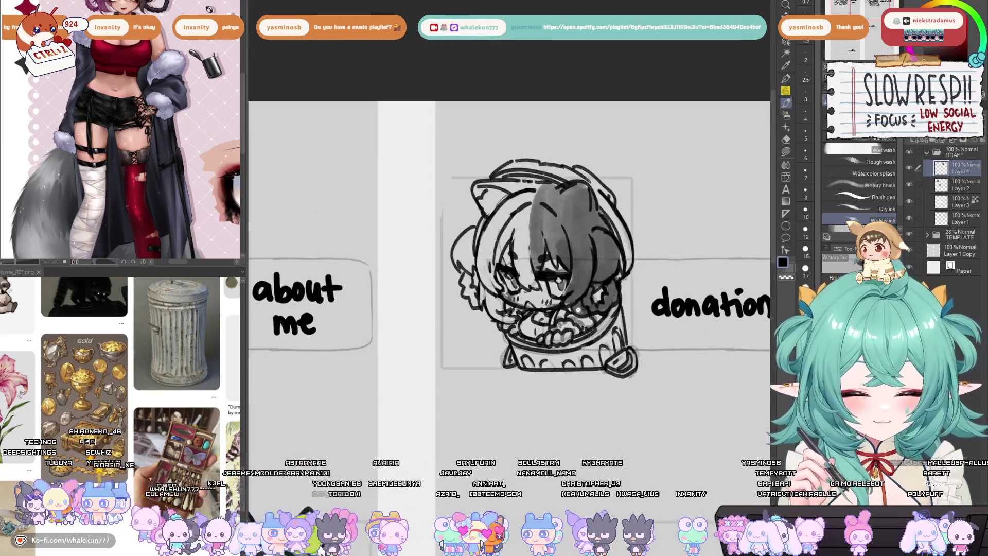
pyautogui.scroll(-3, 581, 308)
pyautogui.scroll(-1, 577, 312)
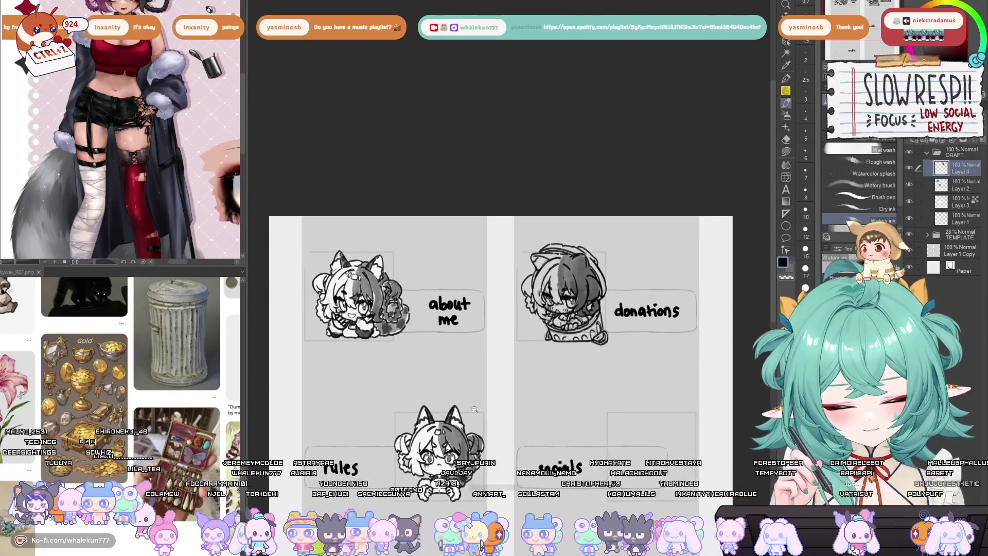
pyautogui.scroll(3, 591, 301)
pyautogui.scroll(1, 615, 295)
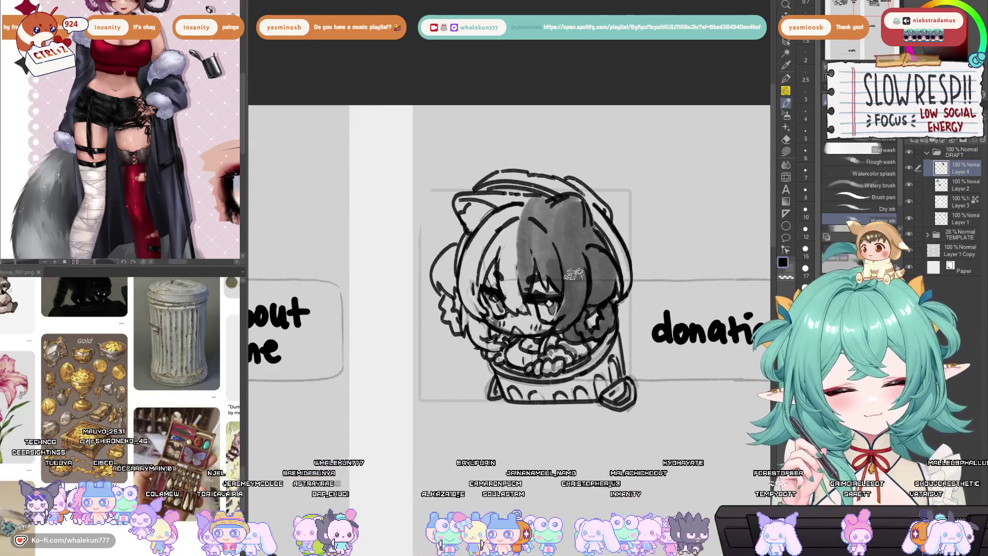
pyautogui.scroll(-3, 566, 288)
pyautogui.moveTo(548, 338); pyautogui.dragTo(537, 373)
pyautogui.press('h')
pyautogui.press('h')
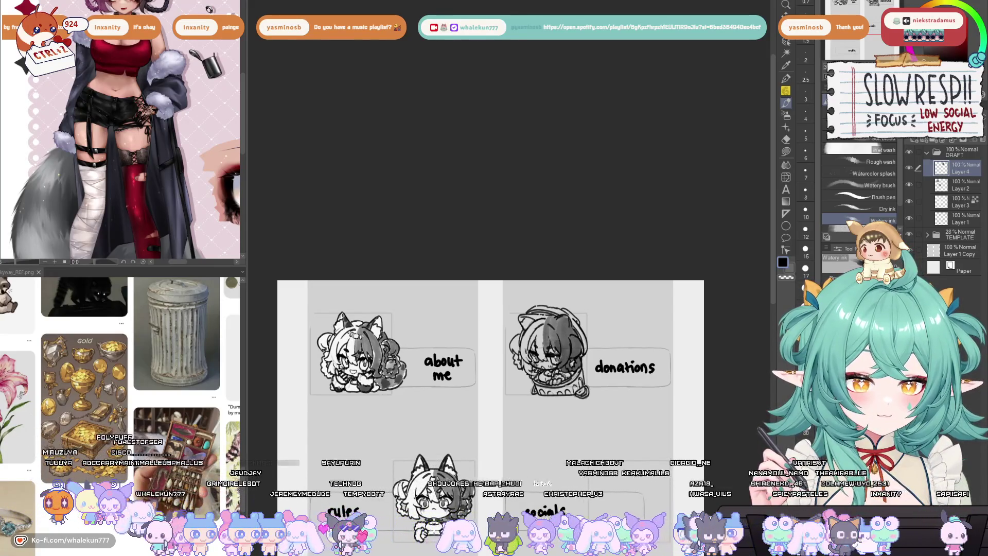
pyautogui.press('p')
pyautogui.scroll(5, 548, 272)
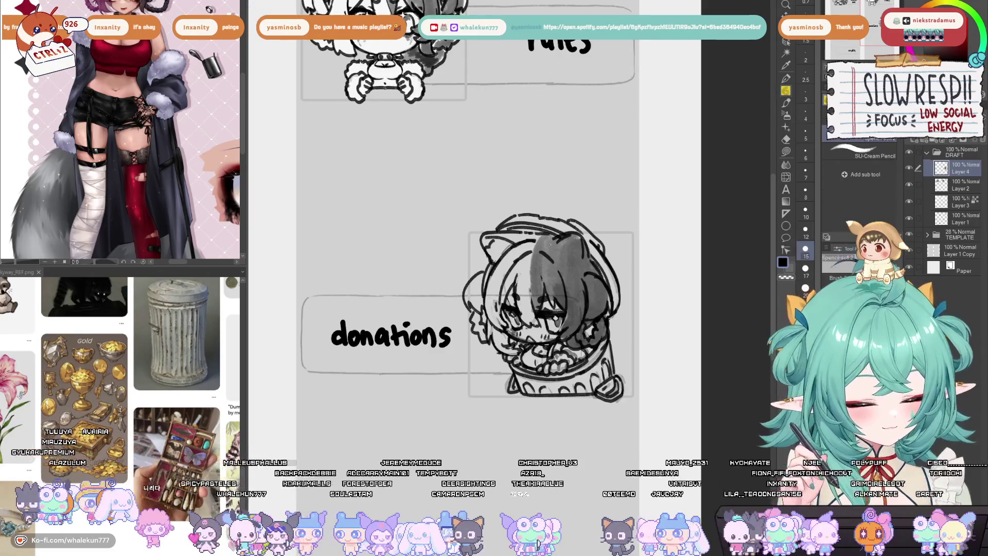
# Add pencil strokes along the top of the hair, a mark by the hair clip, and a curve left of the character
pyautogui.moveTo(548, 271)
pyautogui.mouseDown()
pyautogui.moveTo(570, 256)
pyautogui.moveTo(550, 273)
pyautogui.moveTo(562, 265)
pyautogui.mouseUp()
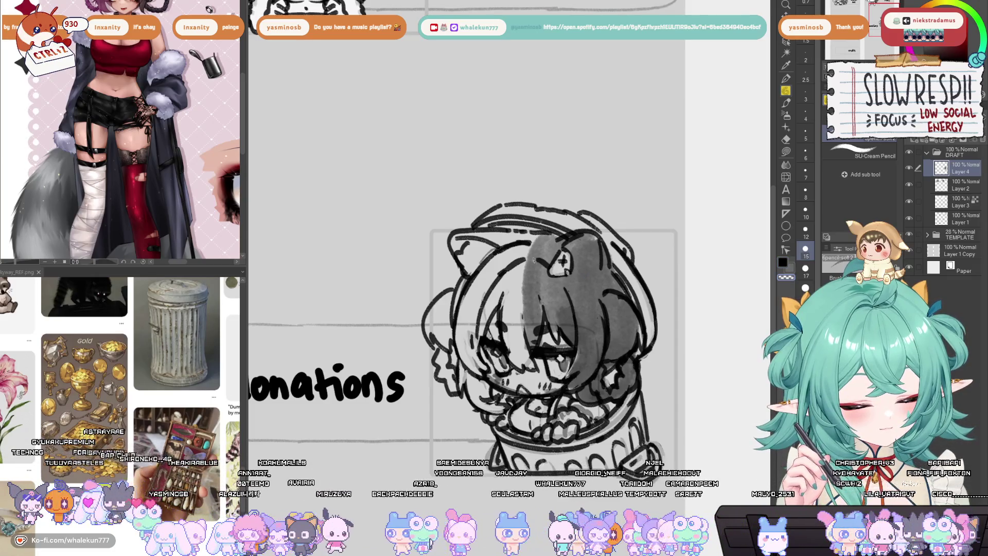
pyautogui.moveTo(555, 255)
pyautogui.mouseDown()
pyautogui.moveTo(509, 258)
pyautogui.moveTo(551, 262)
pyautogui.moveTo(540, 259)
pyautogui.moveTo(551, 247)
pyautogui.moveTo(537, 268)
pyautogui.moveTo(535, 254)
pyautogui.moveTo(551, 256)
pyautogui.moveTo(536, 264)
pyautogui.moveTo(544, 252)
pyautogui.moveTo(533, 251)
pyautogui.mouseUp()
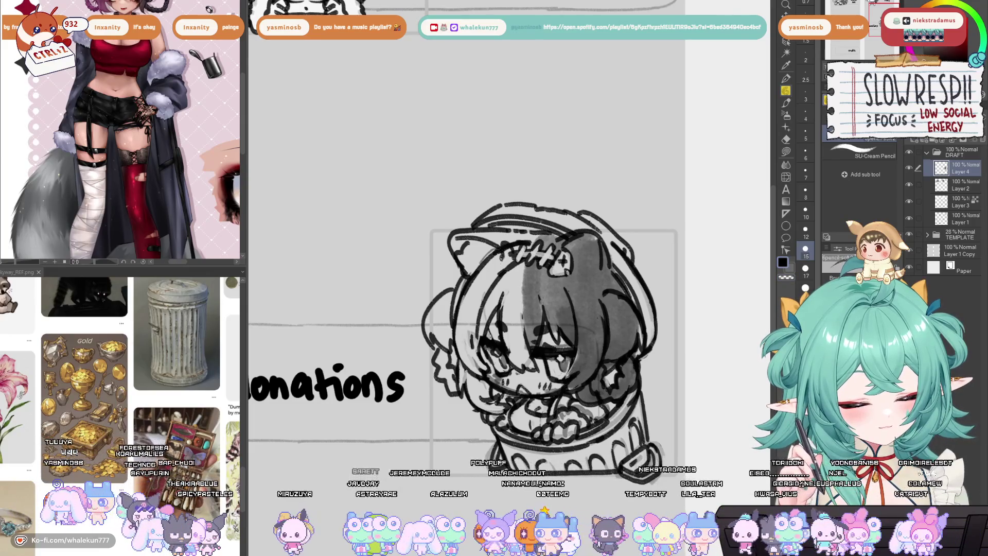
pyautogui.moveTo(499, 264); pyautogui.dragTo(510, 256)
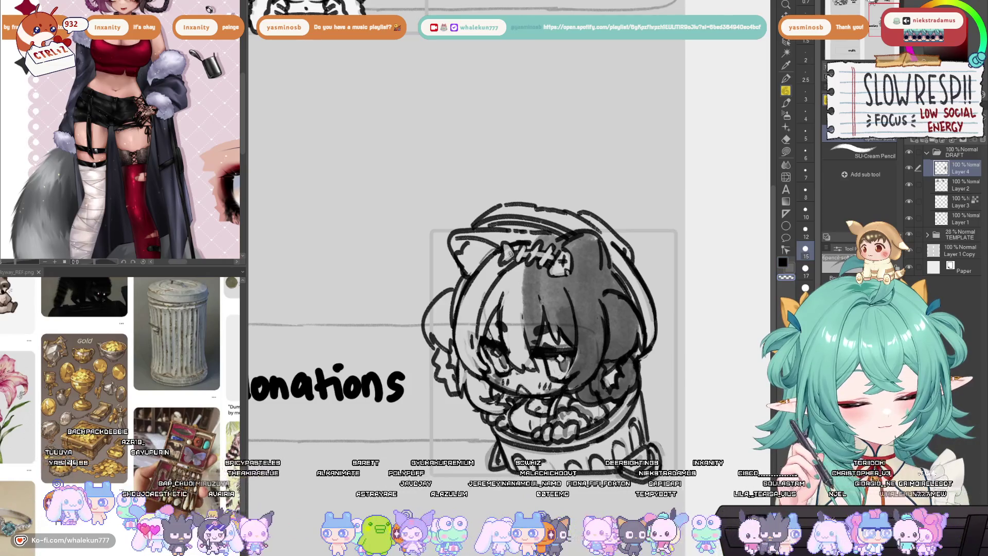
pyautogui.scroll(-3, 596, 249)
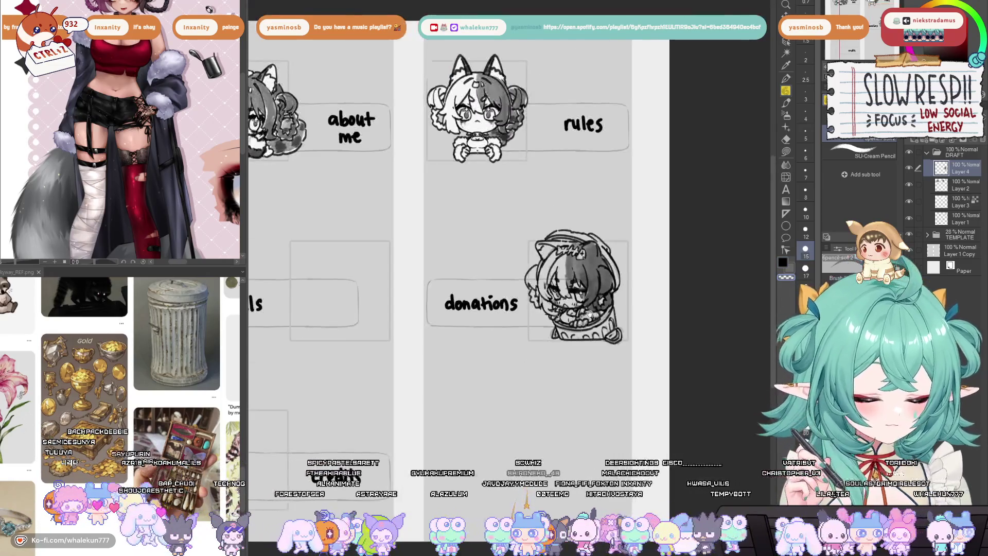
pyautogui.scroll(3, 596, 249)
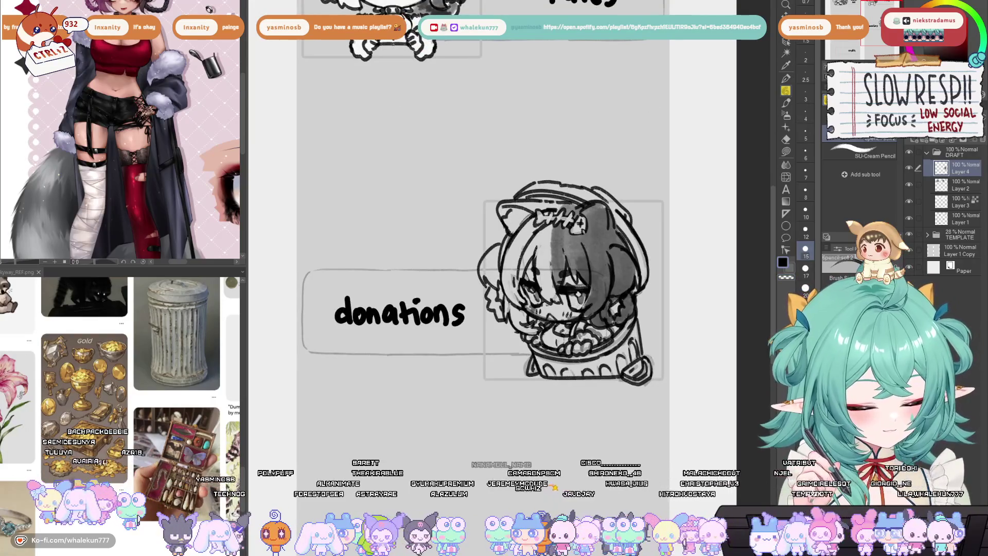
pyautogui.moveTo(640, 325); pyautogui.dragTo(594, 311)
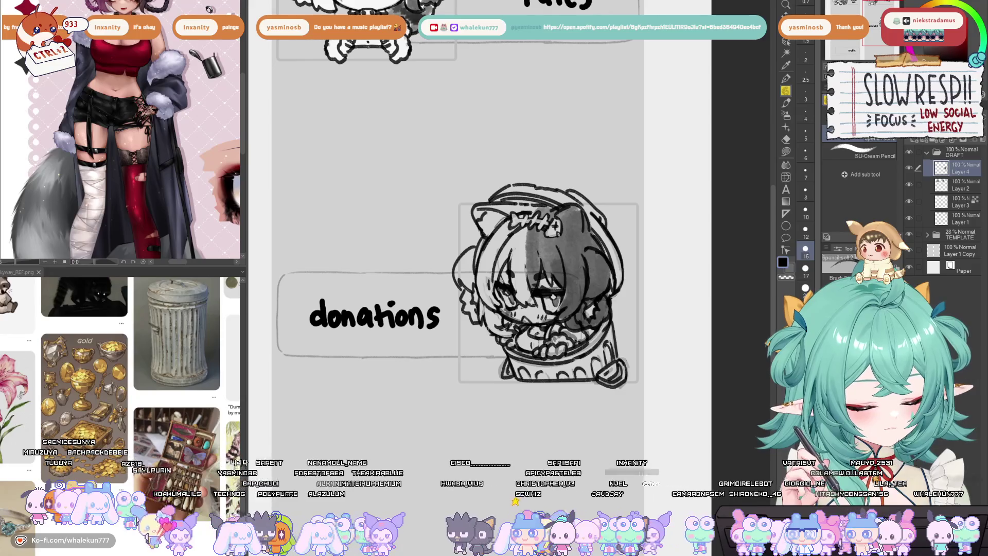
pyautogui.moveTo(473, 343); pyautogui.dragTo(487, 374)
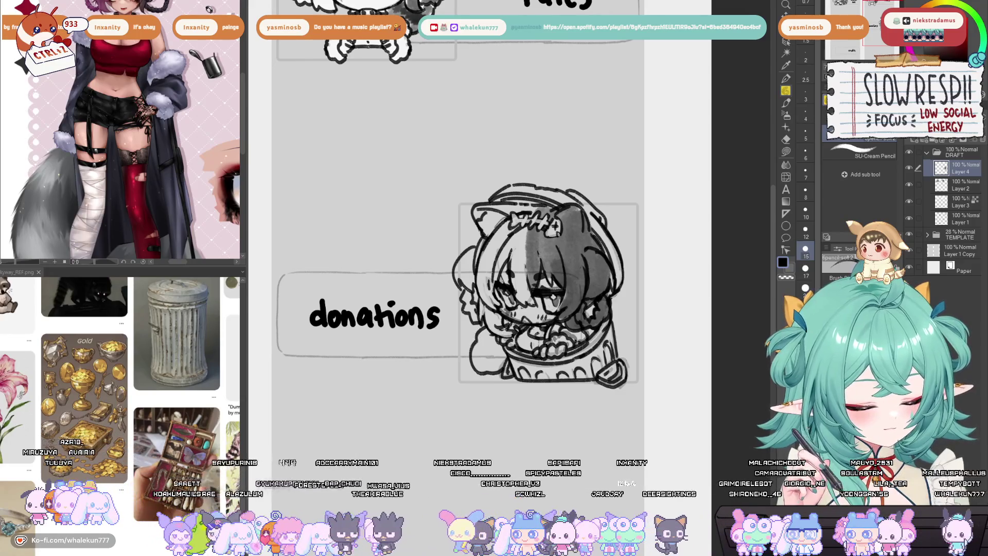
# Brush a grey watercolour wash left of the jar, remove empty Layer 4, and select Layer 3
pyautogui.press('b')
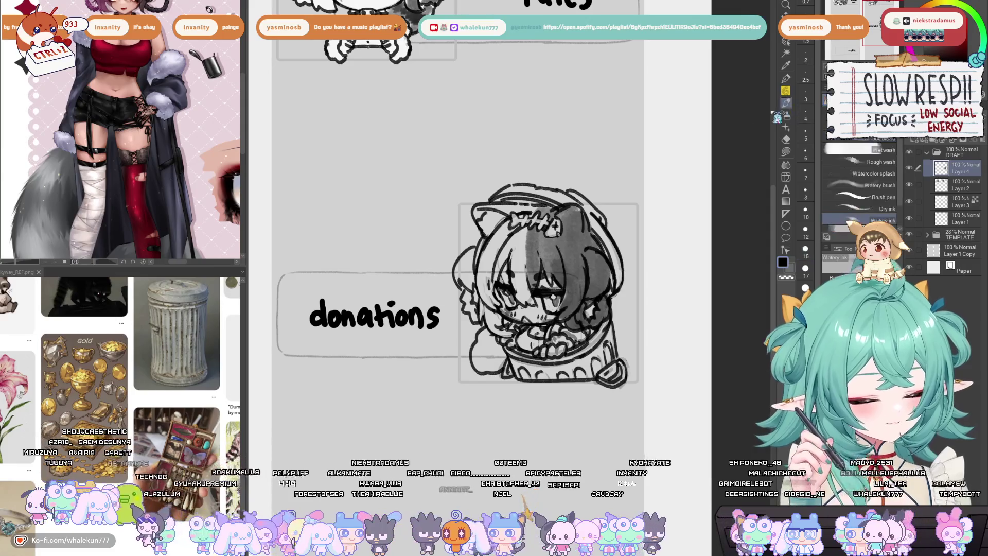
pyautogui.moveTo(484, 329)
pyautogui.mouseDown()
pyautogui.moveTo(487, 350)
pyautogui.moveTo(506, 363)
pyautogui.moveTo(476, 344)
pyautogui.moveTo(504, 363)
pyautogui.mouseUp()
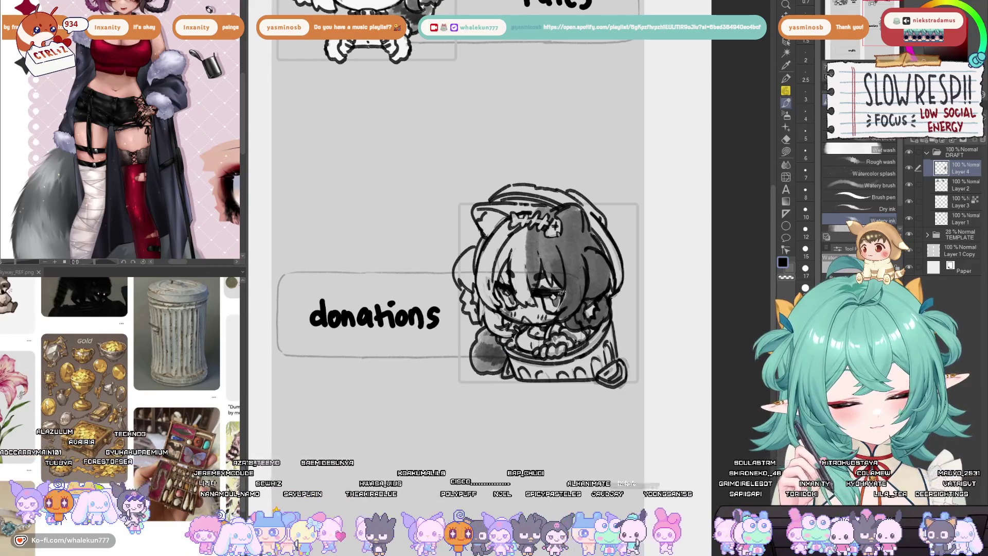
pyautogui.scroll(-2, 642, 238)
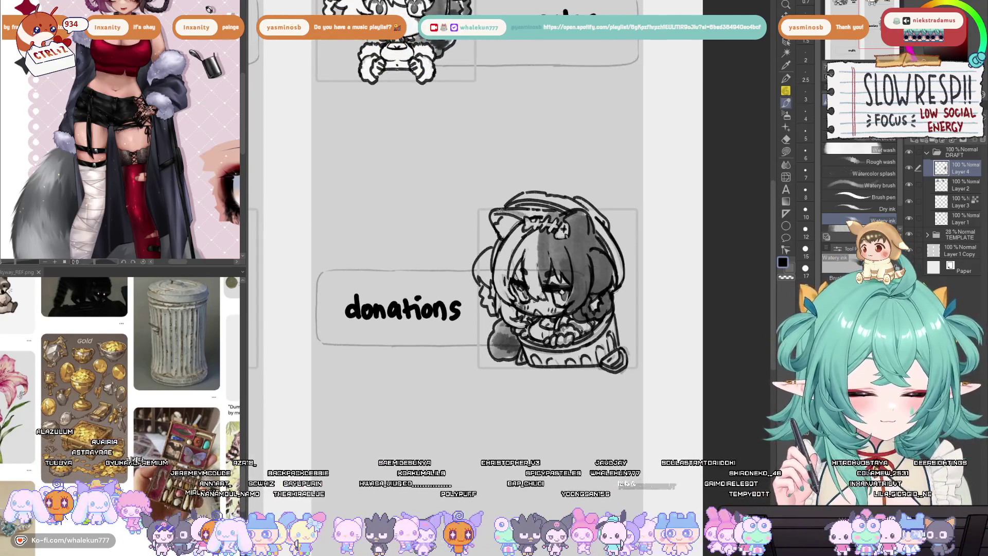
pyautogui.scroll(-3, 566, 355)
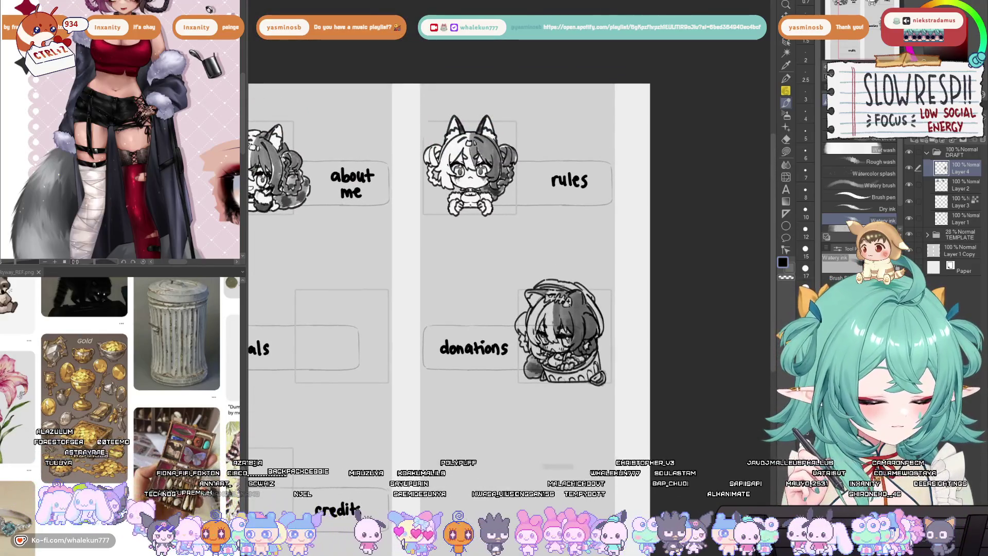
pyautogui.hotkey('ctrl', 'z')
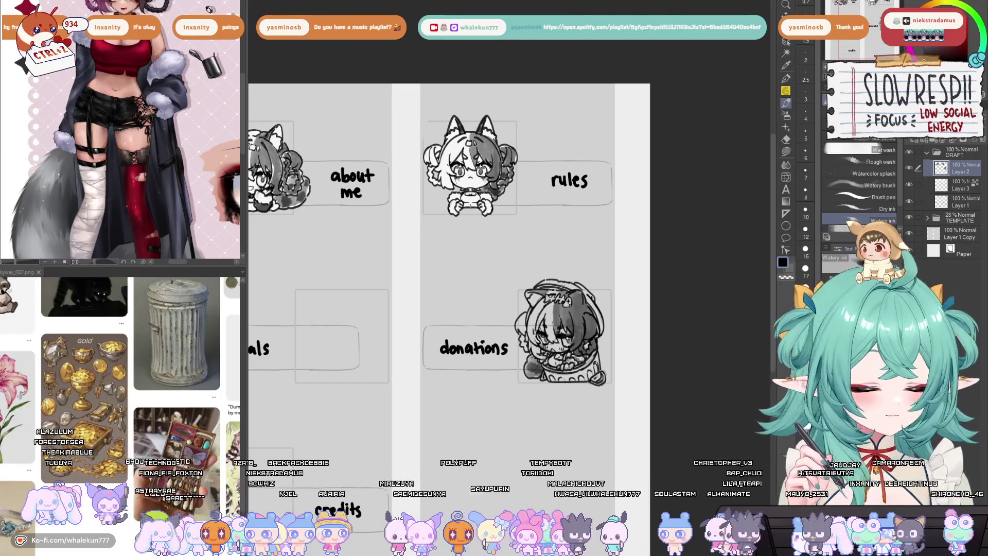
pyautogui.click(960, 185)
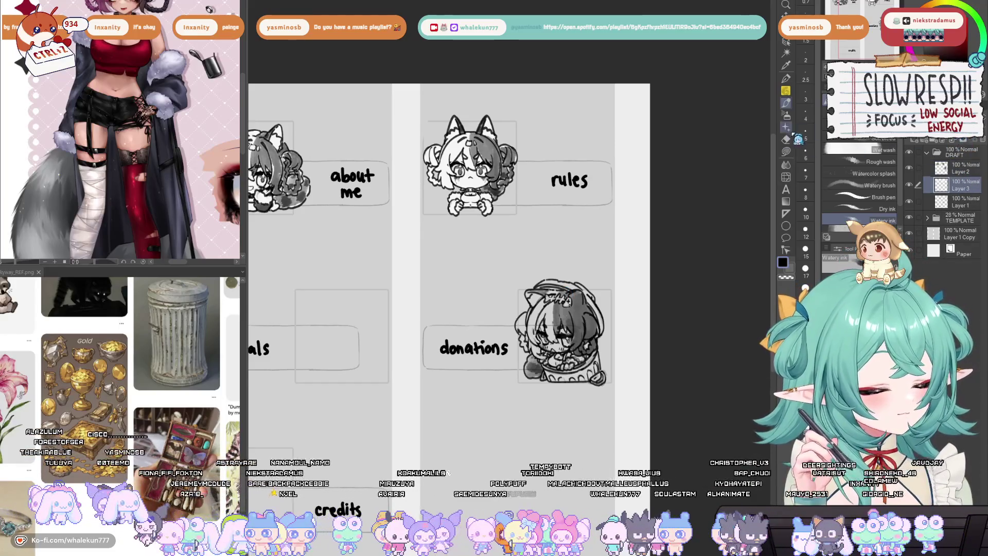
# Lasso-fill the cat ear, the hood's top and its left edge on Layer 3
pyautogui.press('g')
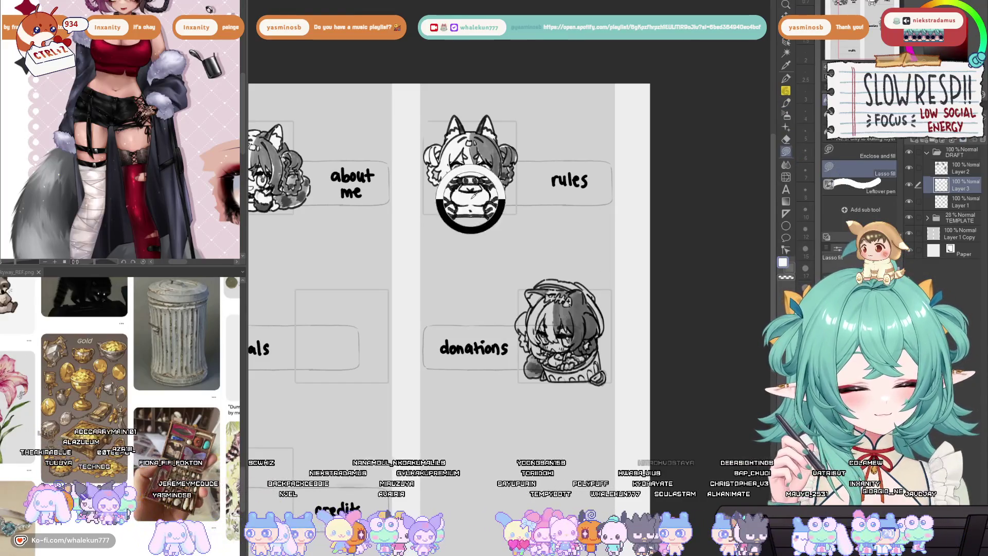
pyautogui.scroll(5, 550, 327)
pyautogui.moveTo(498, 218)
pyautogui.mouseDown()
pyautogui.moveTo(471, 229)
pyautogui.moveTo(483, 264)
pyautogui.moveTo(445, 319)
pyautogui.moveTo(472, 366)
pyautogui.moveTo(474, 341)
pyautogui.moveTo(482, 360)
pyautogui.moveTo(564, 355)
pyautogui.moveTo(572, 268)
pyautogui.mouseUp()
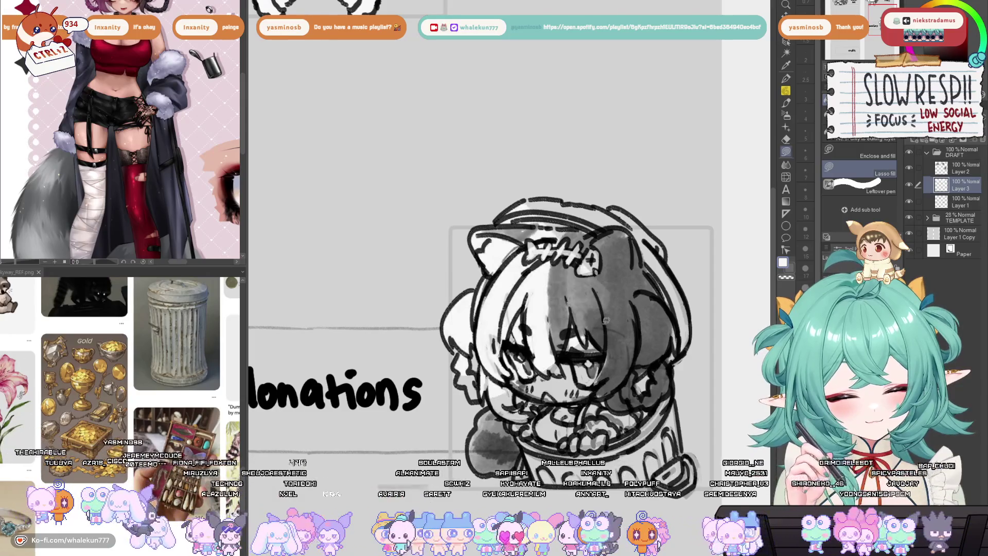
pyautogui.moveTo(539, 178)
pyautogui.mouseDown()
pyautogui.moveTo(636, 191)
pyautogui.moveTo(665, 220)
pyautogui.moveTo(559, 270)
pyautogui.mouseUp()
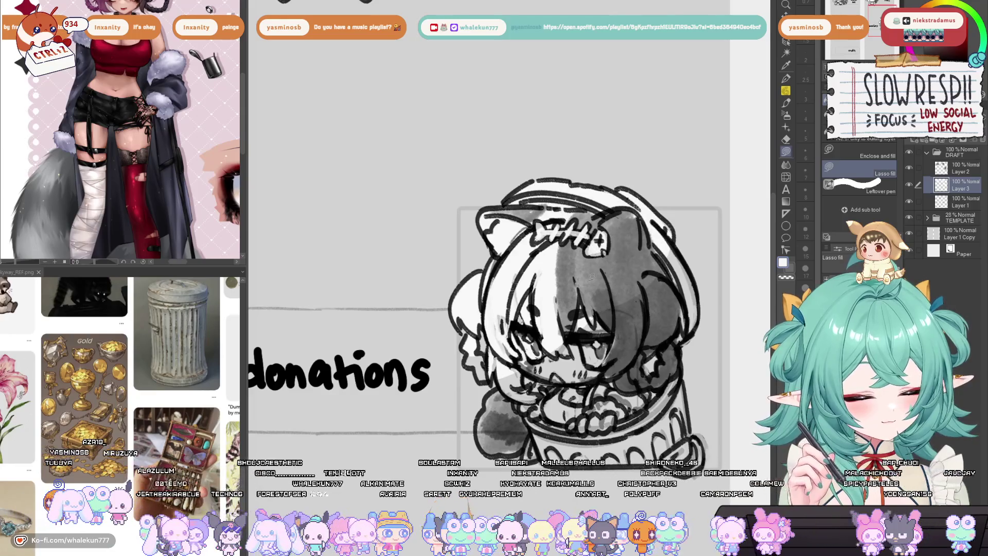
pyautogui.press('h')
pyautogui.moveTo(451, 238)
pyautogui.mouseDown()
pyautogui.moveTo(418, 311)
pyautogui.moveTo(476, 332)
pyautogui.mouseUp()
pyautogui.press('h')
# Lasso-fill the jar's right edge and bottom and the left of the face, then zoom out and switch to white
pyautogui.moveTo(593, 299)
pyautogui.mouseDown()
pyautogui.moveTo(578, 323)
pyautogui.moveTo(594, 419)
pyautogui.moveTo(556, 432)
pyautogui.moveTo(463, 398)
pyautogui.mouseUp()
pyautogui.moveTo(397, 336)
pyautogui.mouseDown()
pyautogui.moveTo(440, 295)
pyautogui.moveTo(446, 315)
pyautogui.moveTo(481, 330)
pyautogui.moveTo(444, 315)
pyautogui.moveTo(423, 340)
pyautogui.moveTo(442, 383)
pyautogui.moveTo(481, 334)
pyautogui.mouseUp()
pyautogui.moveTo(466, 372)
pyautogui.mouseDown()
pyautogui.moveTo(483, 392)
pyautogui.moveTo(620, 401)
pyautogui.moveTo(647, 388)
pyautogui.moveTo(640, 366)
pyautogui.moveTo(625, 396)
pyautogui.moveTo(639, 364)
pyautogui.moveTo(651, 432)
pyautogui.mouseUp()
pyautogui.moveTo(485, 230)
pyautogui.mouseDown()
pyautogui.moveTo(452, 304)
pyautogui.moveTo(465, 315)
pyautogui.moveTo(432, 324)
pyautogui.moveTo(442, 350)
pyautogui.moveTo(422, 342)
pyautogui.moveTo(436, 305)
pyautogui.mouseUp()
pyautogui.hotkey('ctrl', '-')
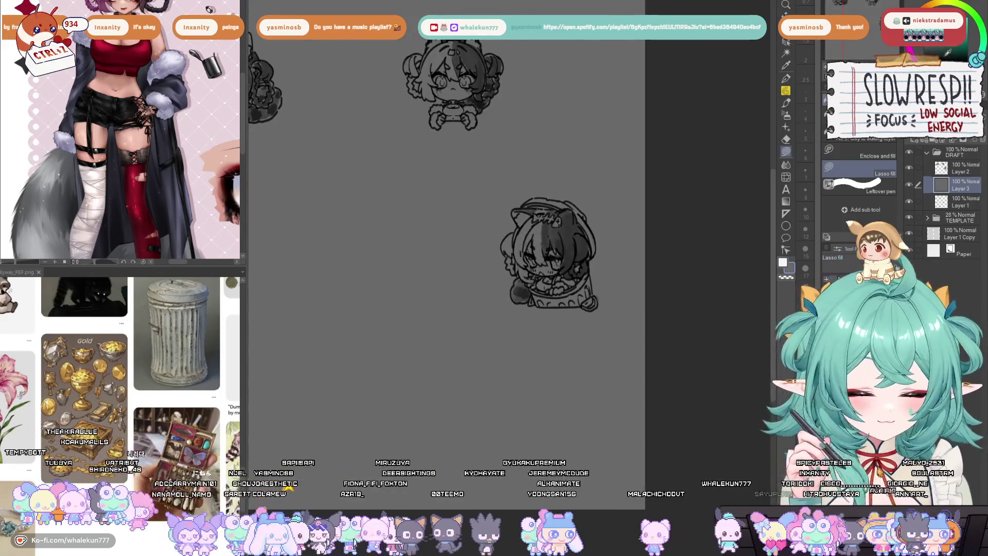
pyautogui.hotkey('ctrl', 'y')
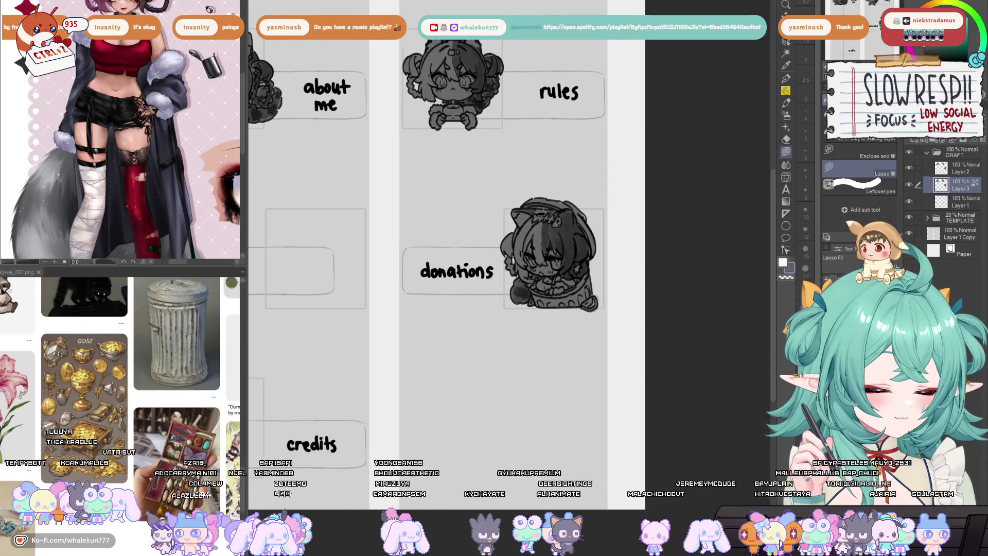
pyautogui.press('x')
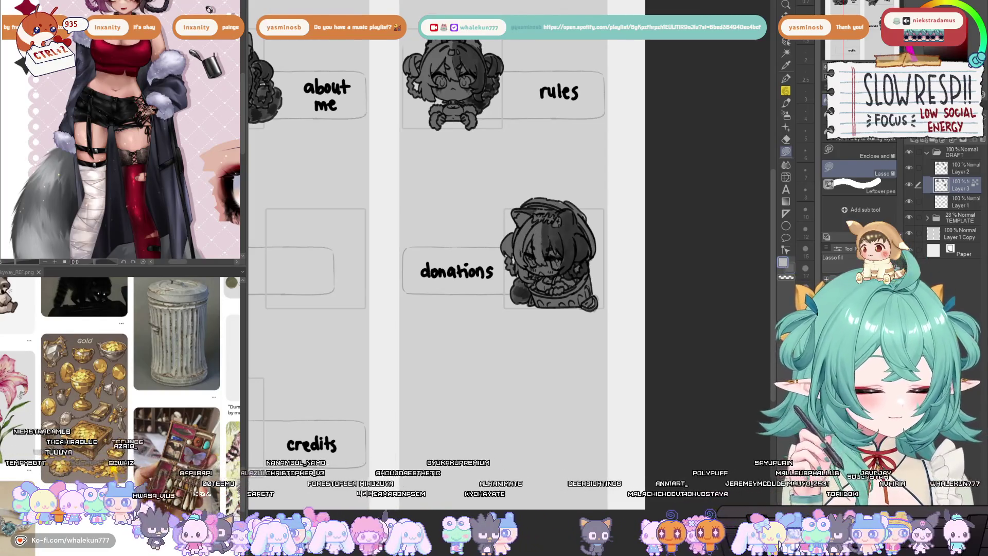
# On Layer 2, draw a lasso selection around the donations chibi
pyautogui.moveTo(519, 136); pyautogui.dragTo(602, 181)
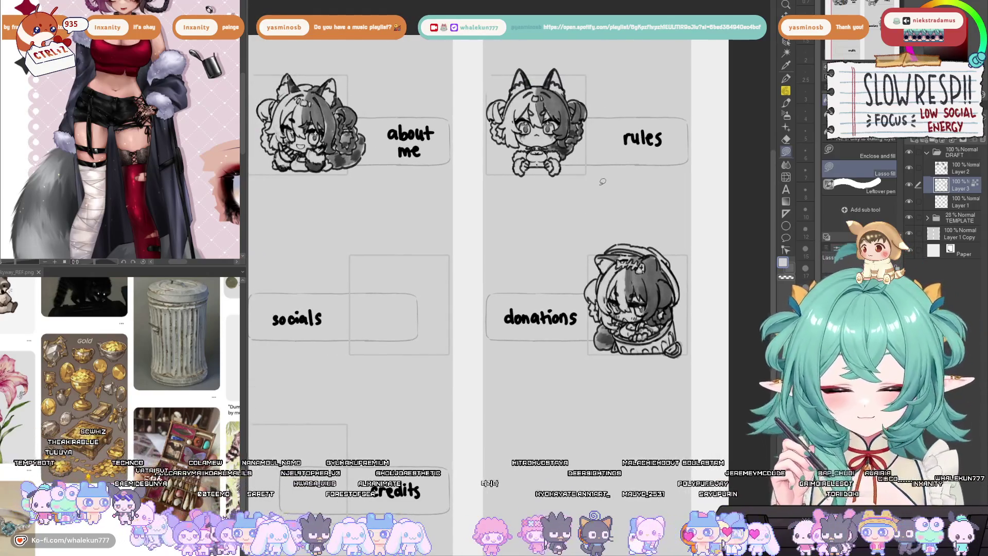
pyautogui.press('p')
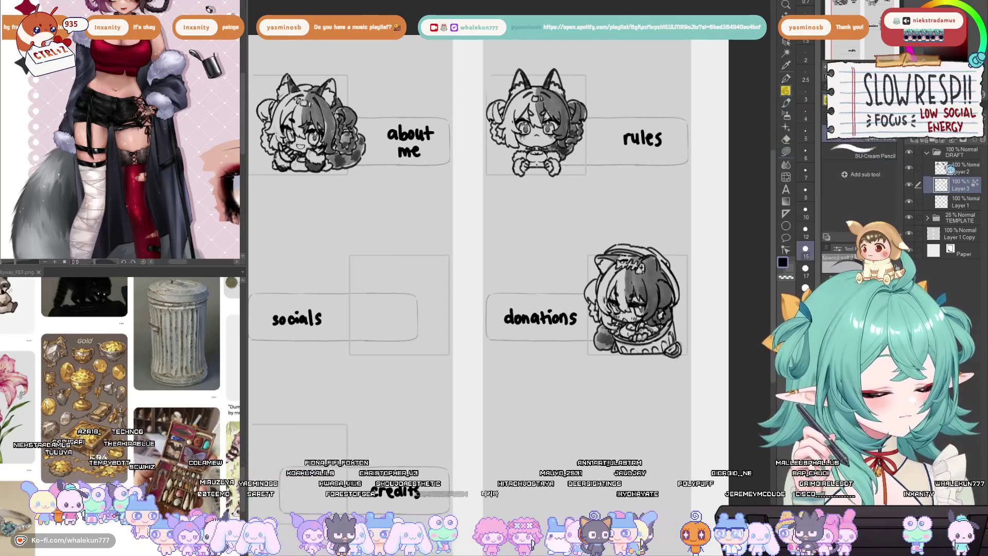
pyautogui.click(951, 170)
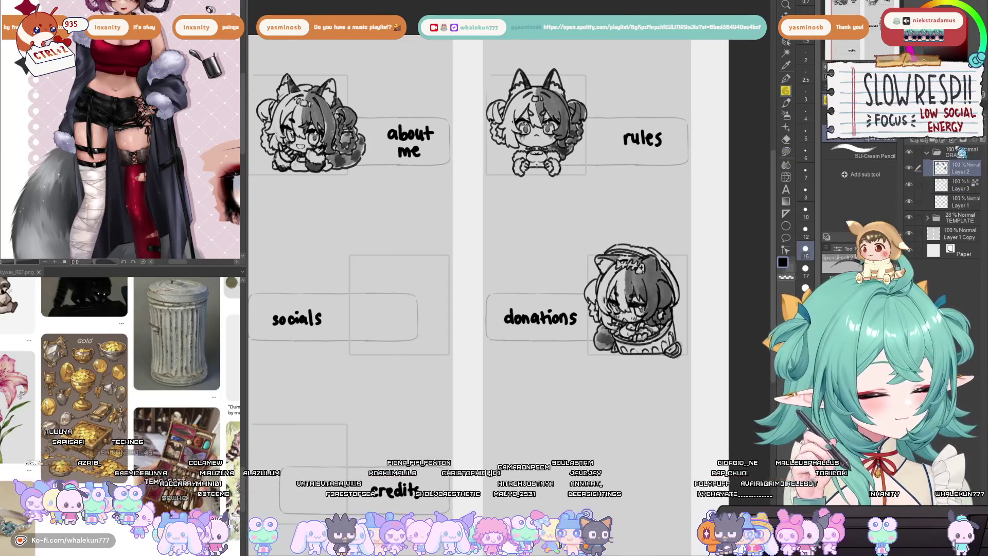
pyautogui.press('m')
pyautogui.moveTo(660, 225)
pyautogui.mouseDown()
pyautogui.moveTo(573, 286)
pyautogui.moveTo(708, 320)
pyautogui.moveTo(661, 225)
pyautogui.mouseUp()
pyautogui.press('k')
# Nudge the selected donations chibi slightly within its panel, then deselect it
pyautogui.press('h')
pyautogui.moveTo(407, 339); pyautogui.dragTo(403, 337)
pyautogui.press('h')
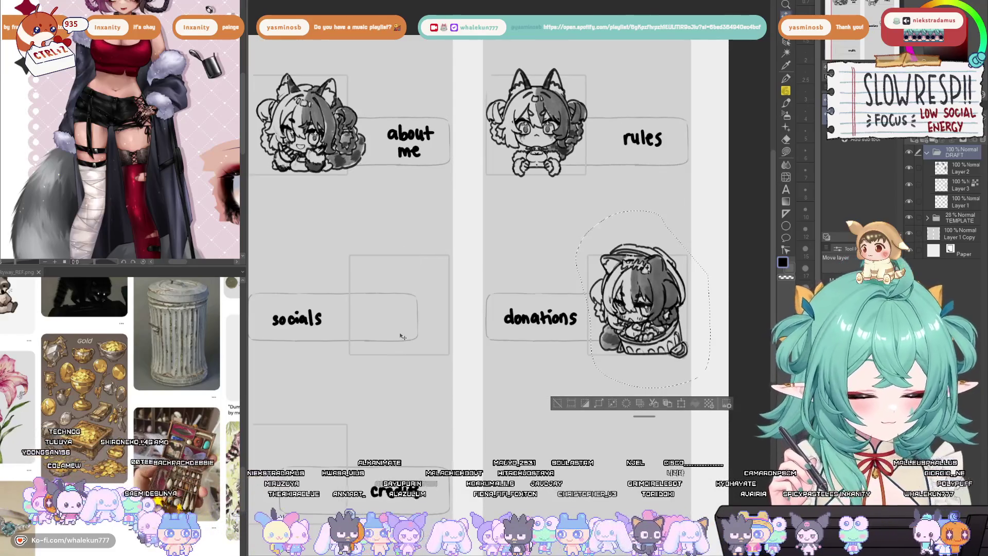
pyautogui.hotkey('ctrl', 'd')
pyautogui.press('h')
pyautogui.press('h')
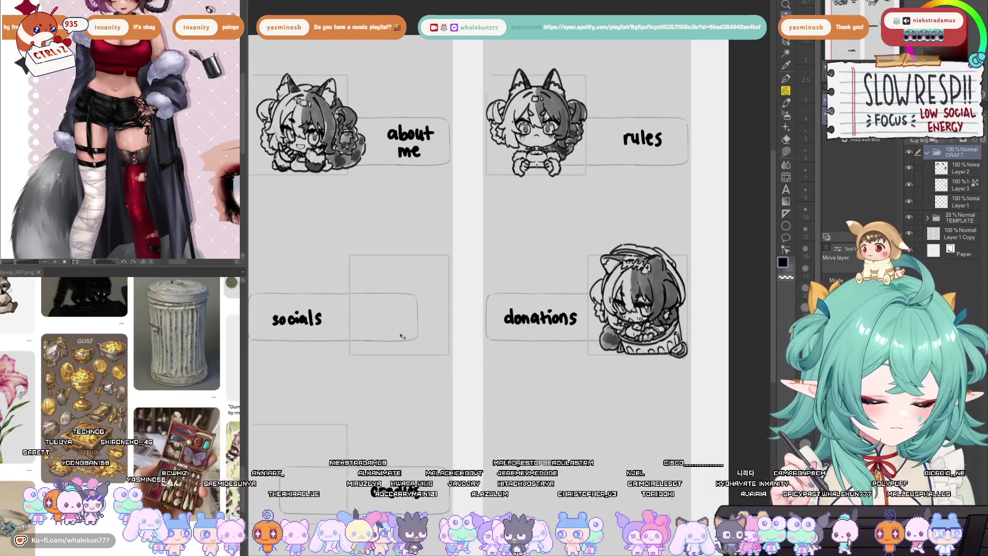
pyautogui.hotkey('ctrl', '0')
# Switch back to the SU-Cream Pencil and bring the page back into view
pyautogui.scroll(1, 664, 222)
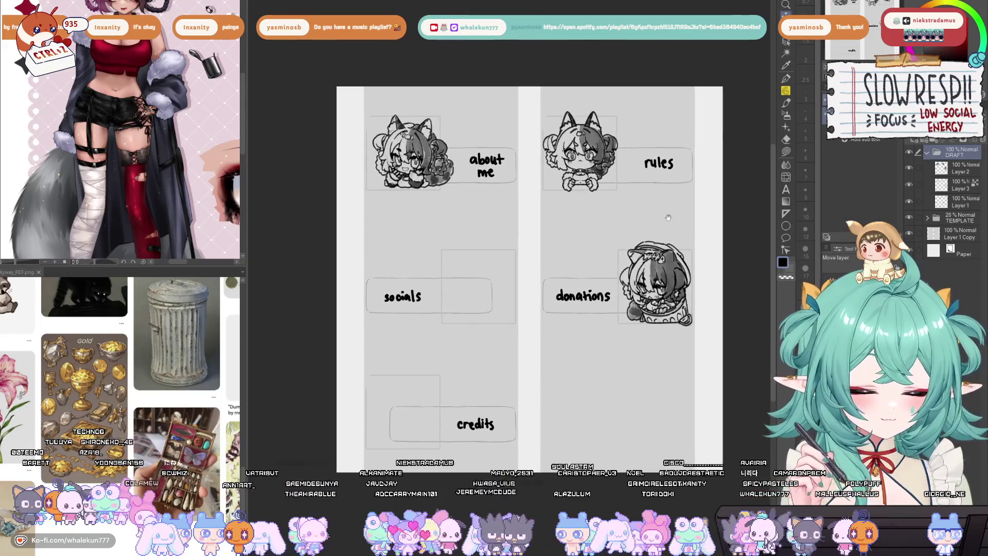
pyautogui.press('p')
pyautogui.moveTo(610, 275); pyautogui.dragTo(629, 236)
pyautogui.scroll(4, 630, 236)
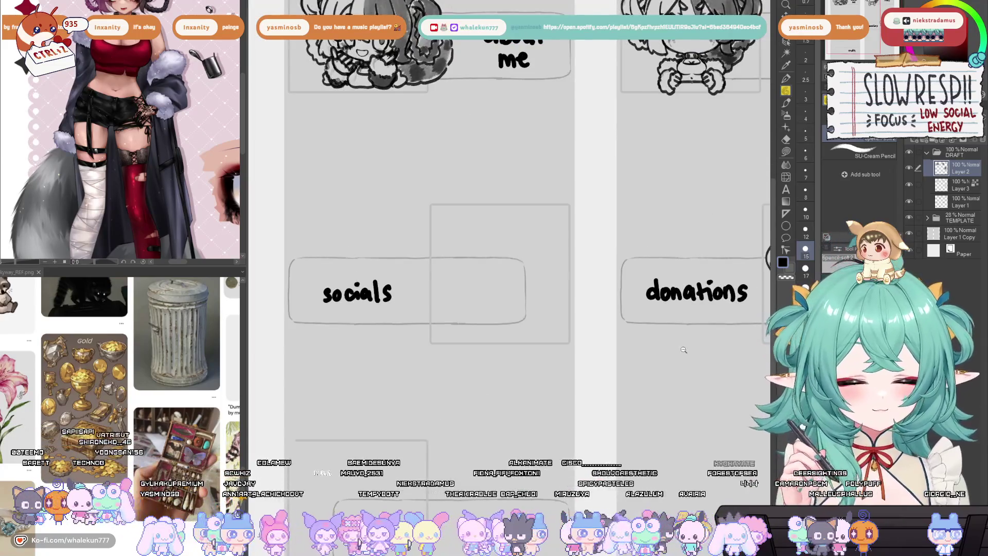
pyautogui.scroll(-4, 683, 350)
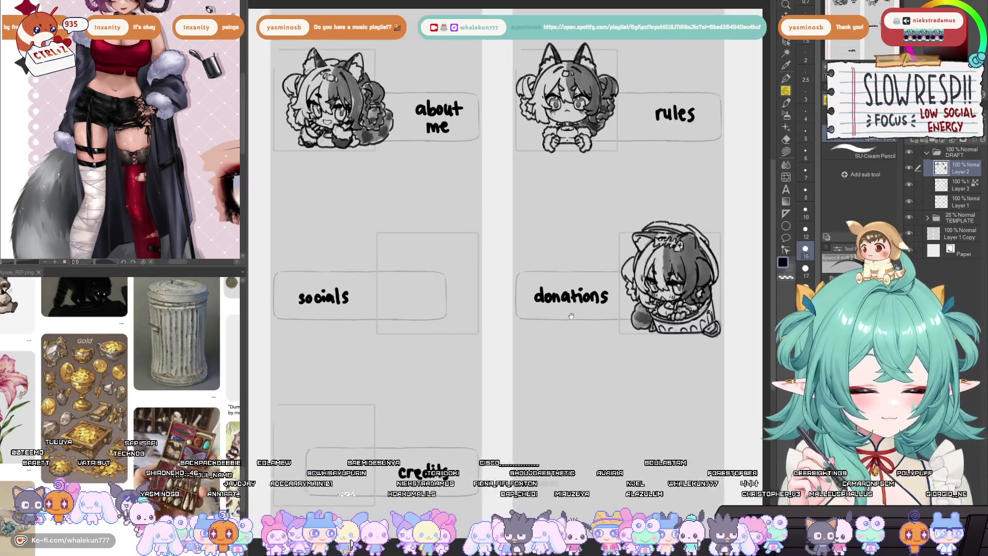
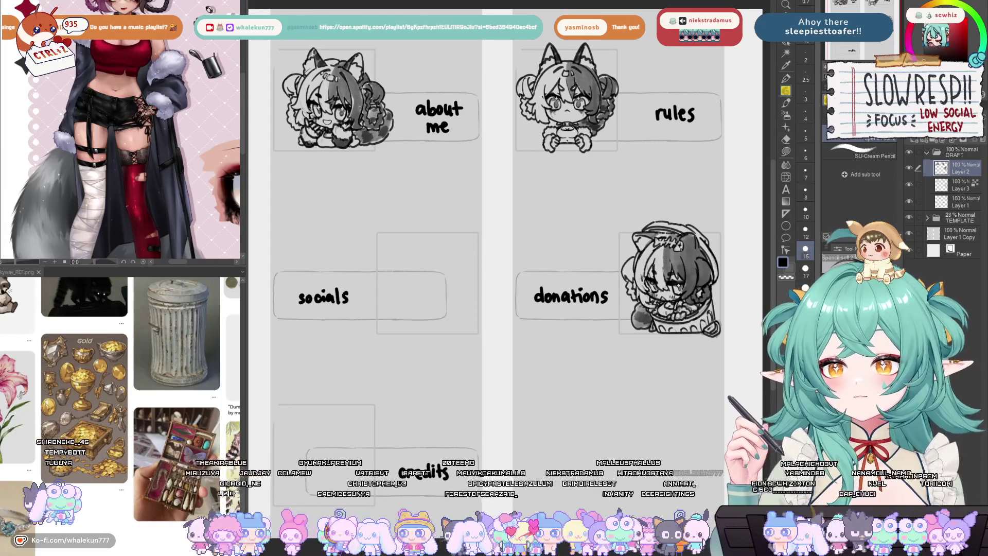
# Pan, zoom and mirror the view to look over the panel chibi sketches
pyautogui.moveTo(566, 288); pyautogui.dragTo(534, 243)
pyautogui.moveTo(662, 278); pyautogui.dragTo(687, 260)
pyautogui.scroll(3, 643, 239)
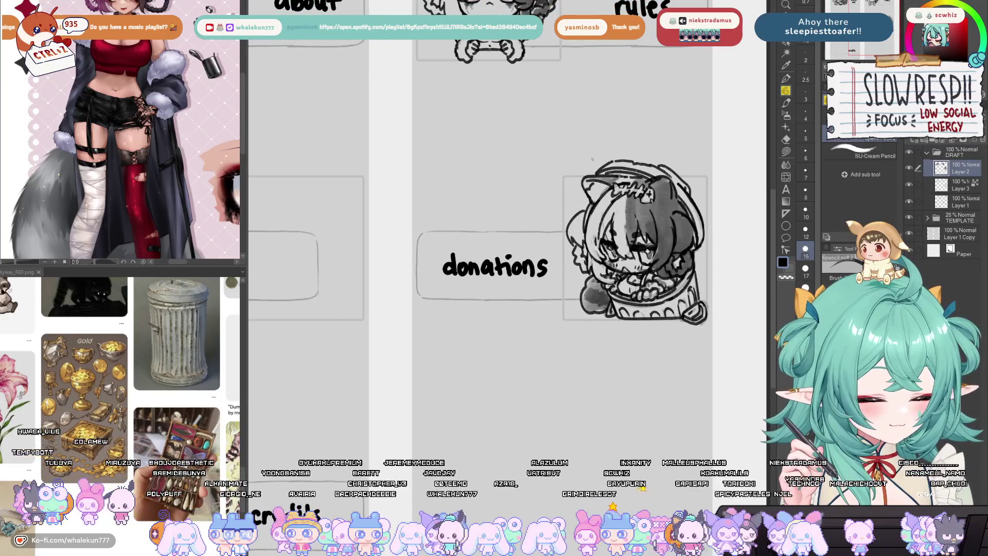
pyautogui.moveTo(592, 158)
pyautogui.mouseDown()
pyautogui.moveTo(623, 141)
pyautogui.moveTo(566, 163)
pyautogui.mouseUp()
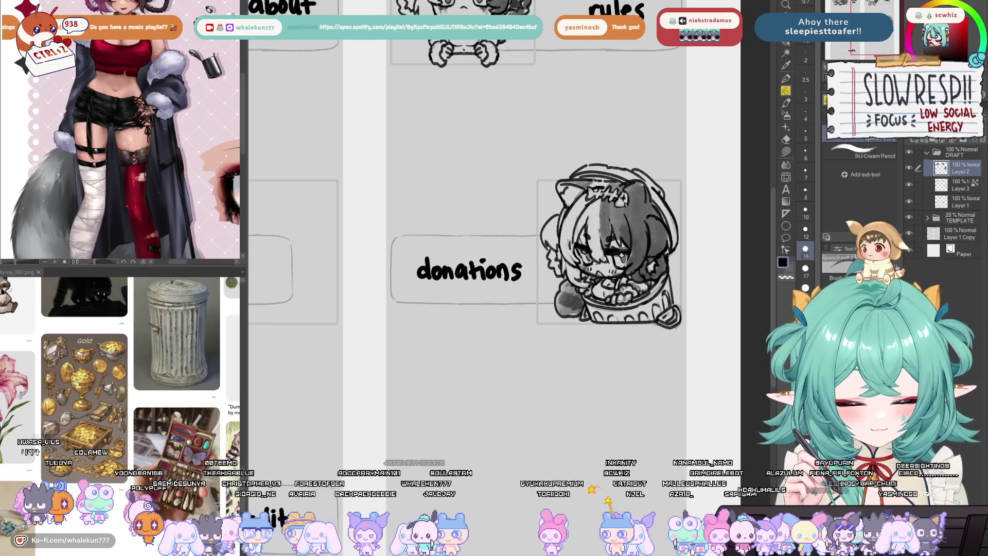
pyautogui.click(567, 303)
pyautogui.scroll(1, 544, 305)
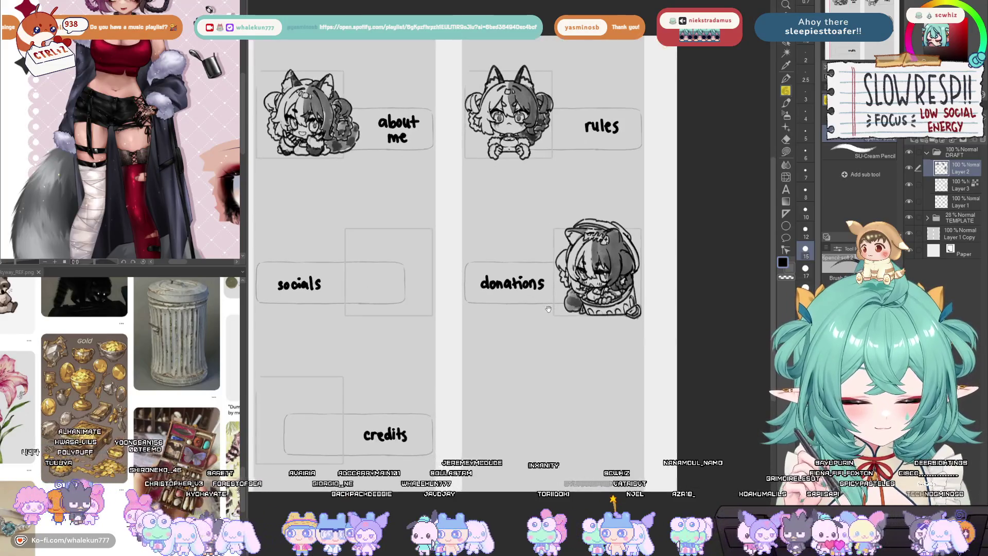
pyautogui.scroll(1, 547, 284)
pyautogui.scroll(1, 546, 284)
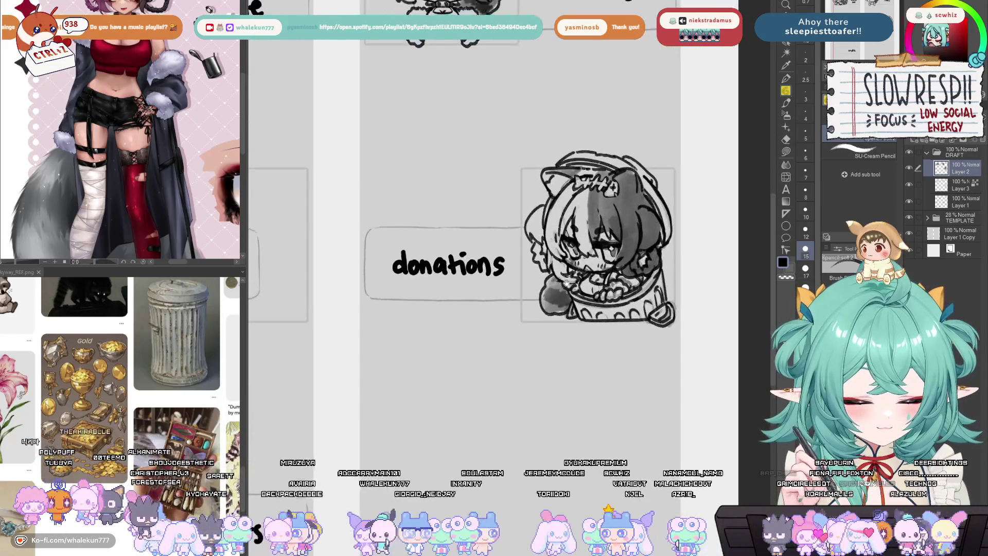
pyautogui.scroll(1, 546, 280)
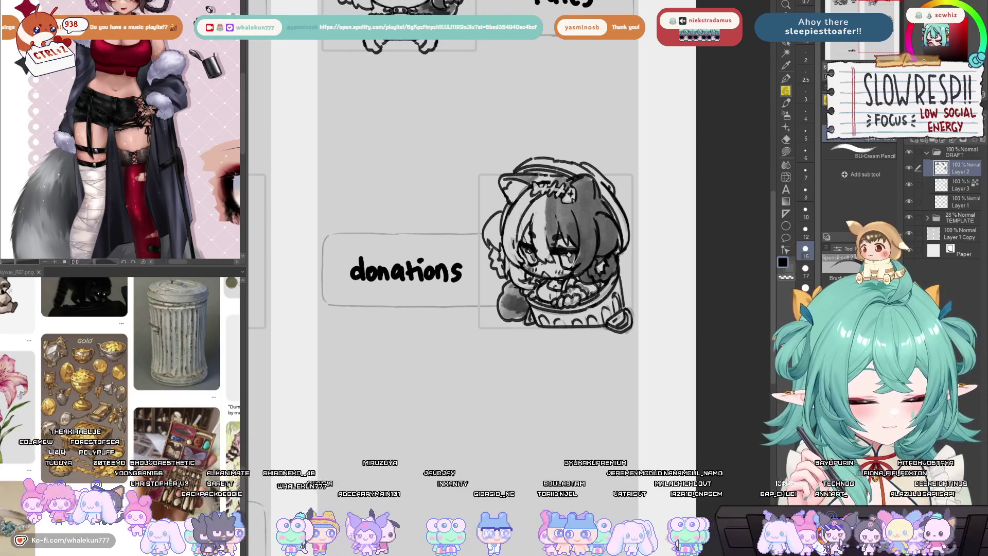
pyautogui.scroll(-2, 579, 309)
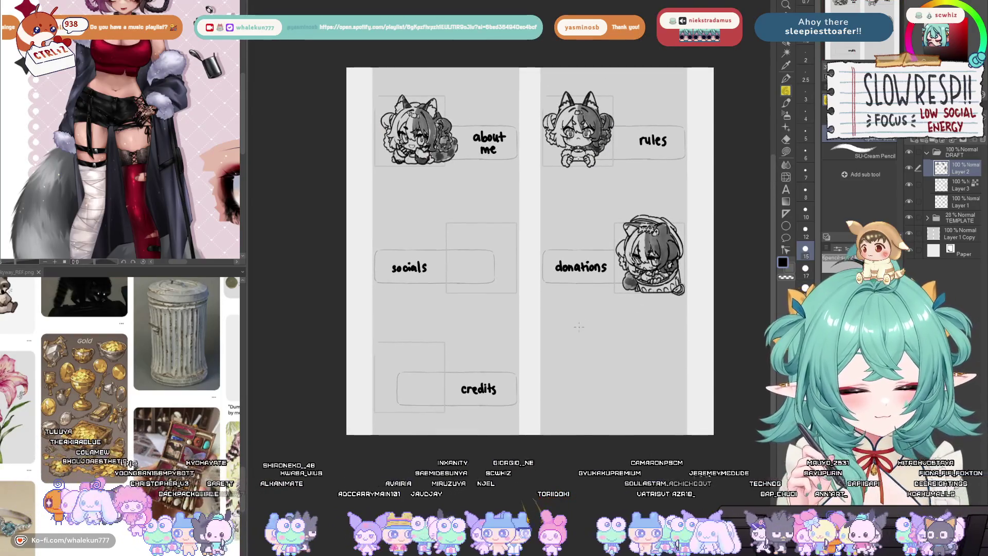
pyautogui.press('h')
pyautogui.press('h')
pyautogui.scroll(1, 464, 273)
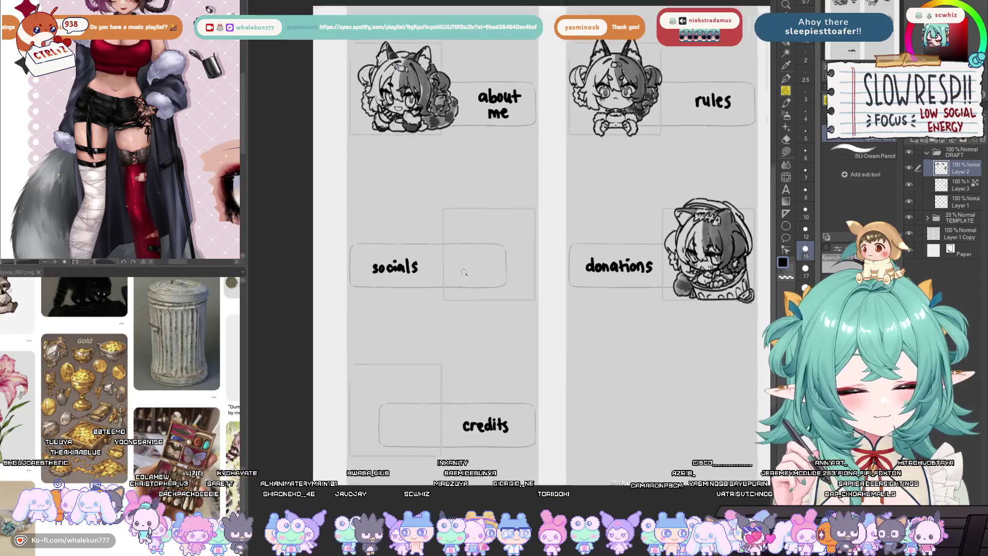
pyautogui.scroll(1, 464, 272)
# Lasso the about me chibi, move it slightly up and left, then deselect
pyautogui.press('m')
pyautogui.moveTo(422, 58)
pyautogui.mouseDown()
pyautogui.moveTo(472, 177)
pyautogui.moveTo(380, 67)
pyautogui.mouseUp()
pyautogui.press('k')
pyautogui.moveTo(442, 169); pyautogui.dragTo(460, 185)
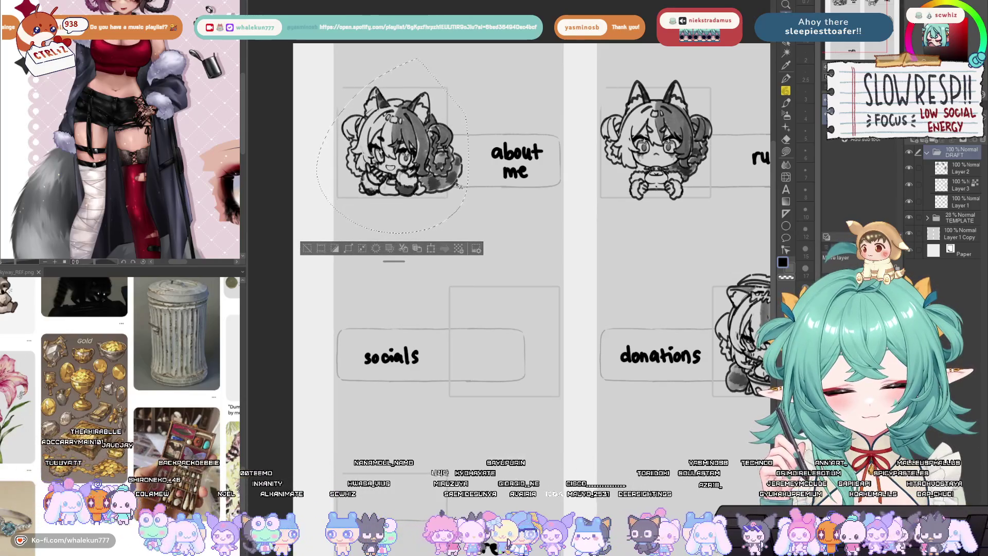
pyautogui.hotkey('ctrl', 'd')
# Lasso the rules chibi and nudge it slightly with Move layer
pyautogui.scroll(-3, 521, 320)
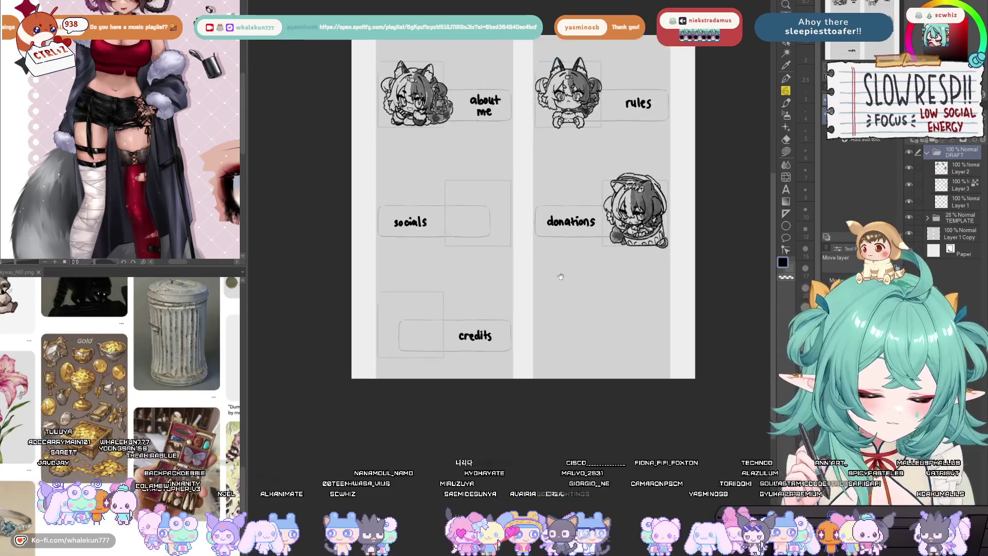
pyautogui.scroll(4, 560, 276)
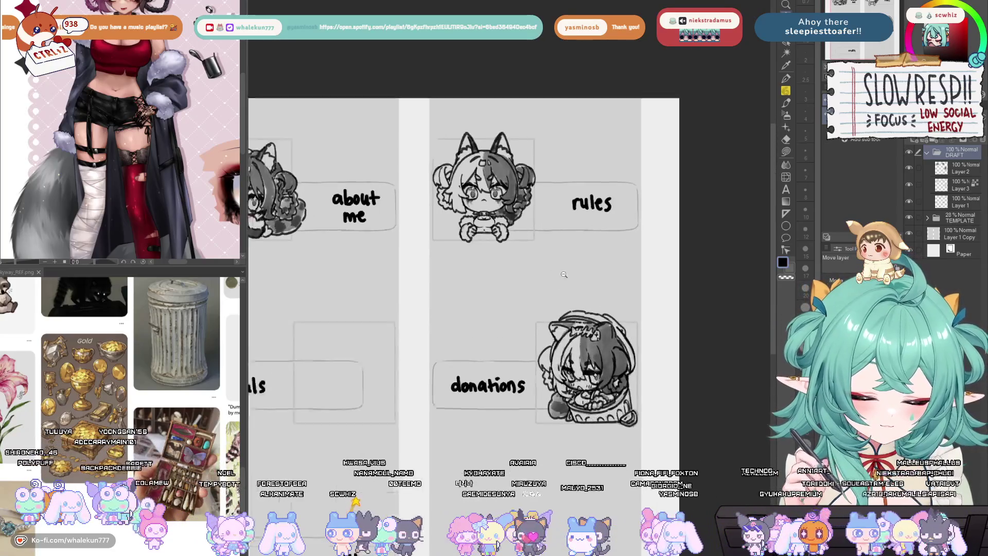
pyautogui.scroll(1, 563, 274)
pyautogui.press('m')
pyautogui.moveTo(546, 215)
pyautogui.mouseDown()
pyautogui.moveTo(429, 121)
pyautogui.moveTo(545, 159)
pyautogui.mouseUp()
pyautogui.press('k')
pyautogui.moveTo(526, 226)
pyautogui.mouseDown()
pyautogui.moveTo(670, 105)
pyautogui.moveTo(754, 72)
pyautogui.mouseUp()
# Deselect the rules chibi and flip the canvas horizontally and back to check it
pyautogui.hotkey('ctrl', 'd')
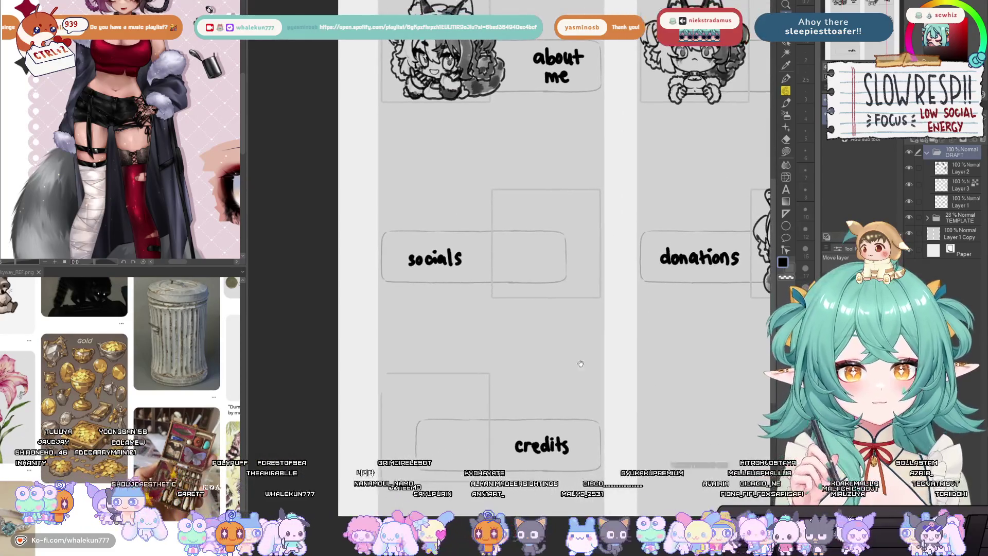
pyautogui.scroll(1, 578, 315)
pyautogui.moveTo(578, 316); pyautogui.dragTo(565, 331)
pyautogui.press('h')
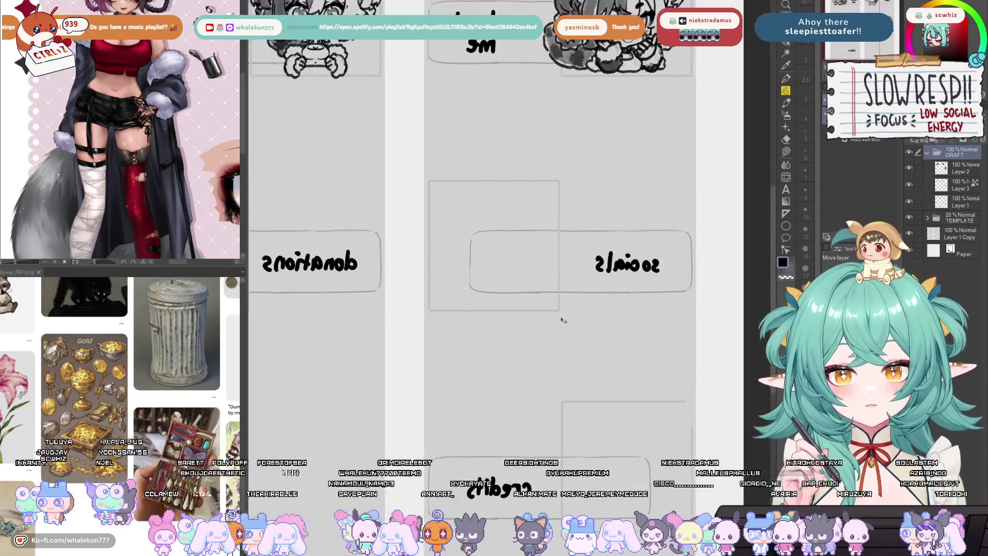
pyautogui.press('h')
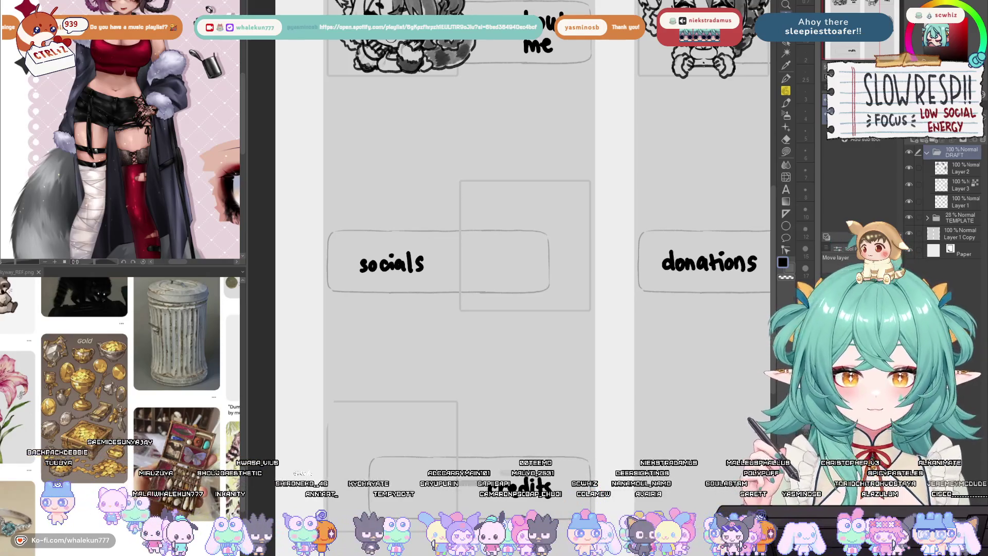
# Add a new layer, pick the G-pen, and start handwriting a note mid-page
pyautogui.hotkey('ctrl', 'shift', 'n')
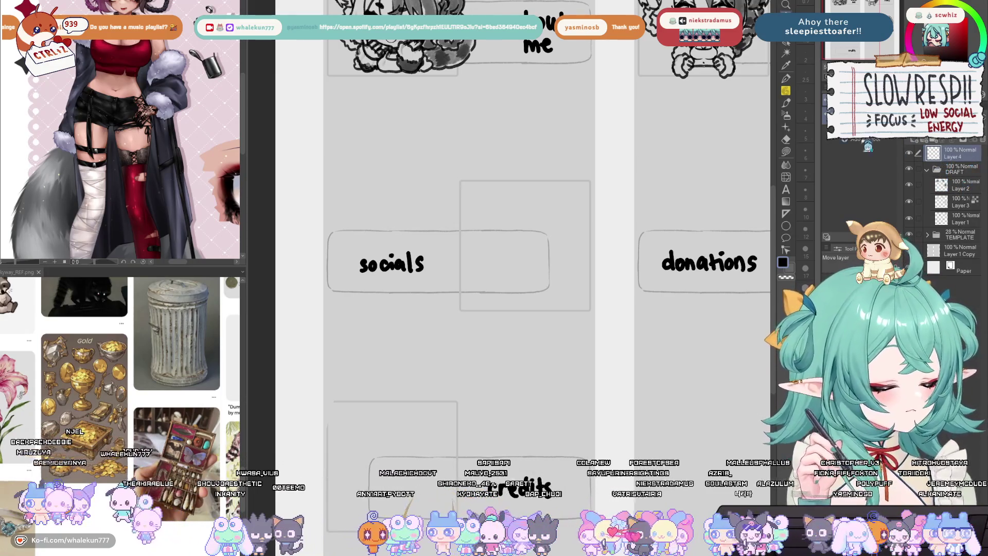
pyautogui.click(785, 78)
pyautogui.click(854, 135)
pyautogui.moveTo(589, 215); pyautogui.dragTo(521, 259)
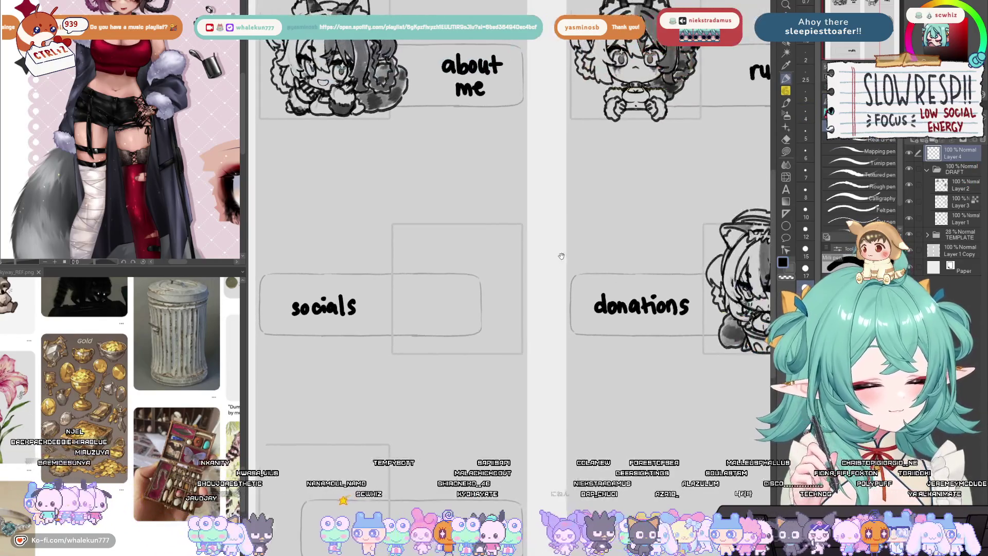
pyautogui.scroll(-3, 521, 259)
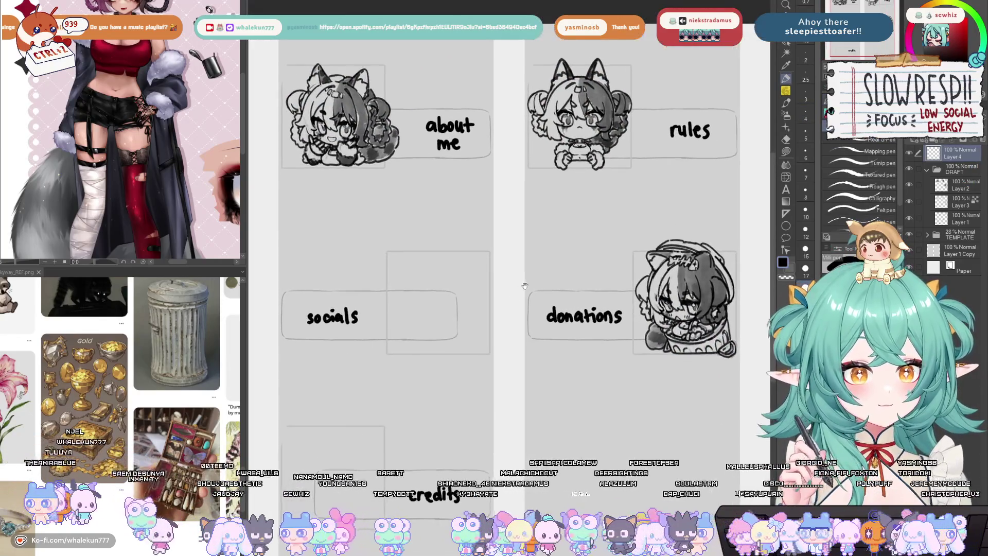
pyautogui.moveTo(490, 247)
pyautogui.mouseDown()
pyautogui.moveTo(487, 254)
pyautogui.moveTo(513, 237)
pyautogui.moveTo(530, 241)
pyautogui.moveTo(540, 226)
pyautogui.moveTo(507, 268)
pyautogui.moveTo(553, 264)
pyautogui.mouseUp()
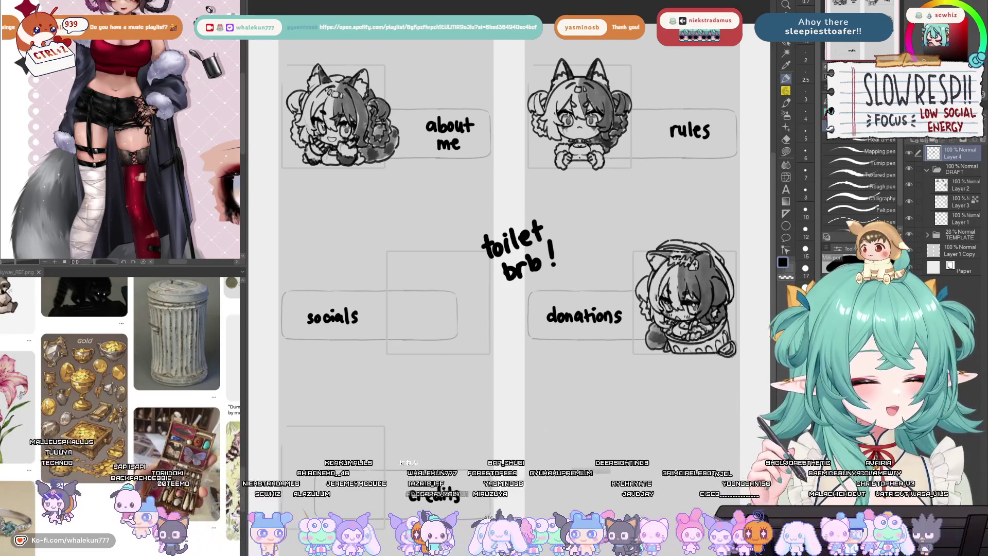
# Delete Layer 4 with the 'toilet brb!' note and make Layer 2 active
pyautogui.press('Delete')
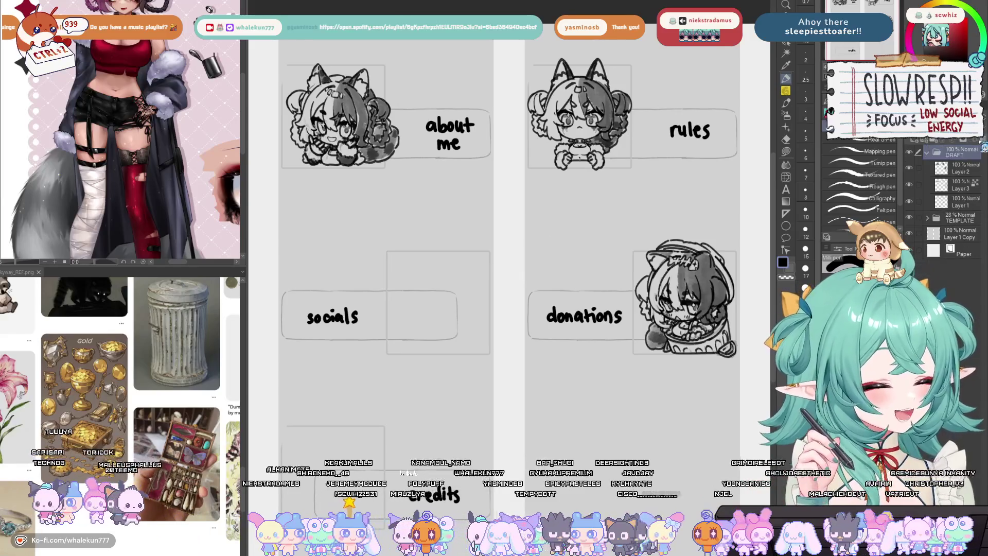
pyautogui.click(957, 168)
# Pan across the panel layout, then swap the pencil for the G-pen
pyautogui.moveTo(613, 284)
pyautogui.mouseDown()
pyautogui.moveTo(626, 254)
pyautogui.moveTo(602, 304)
pyautogui.mouseUp()
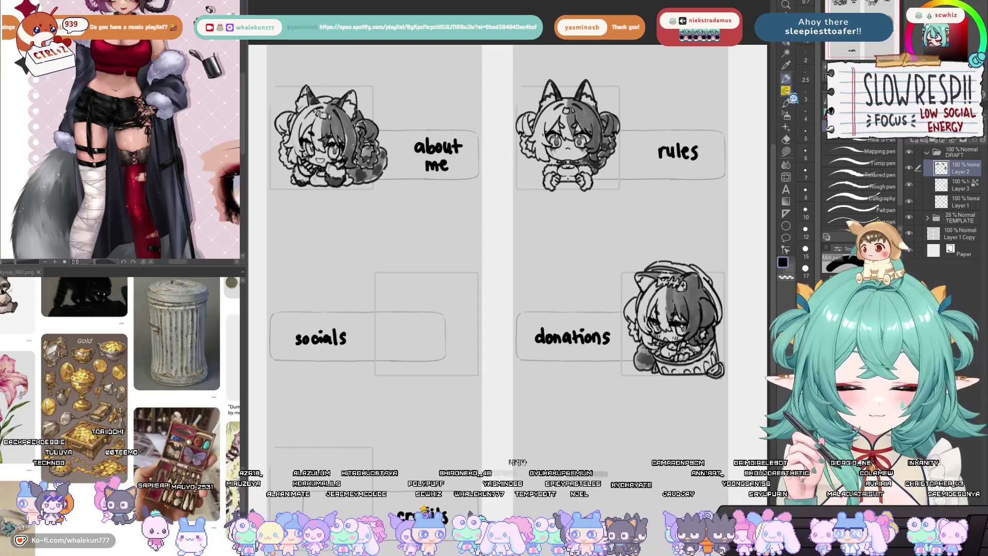
pyautogui.click(786, 91)
pyautogui.moveTo(578, 307); pyautogui.dragTo(627, 263)
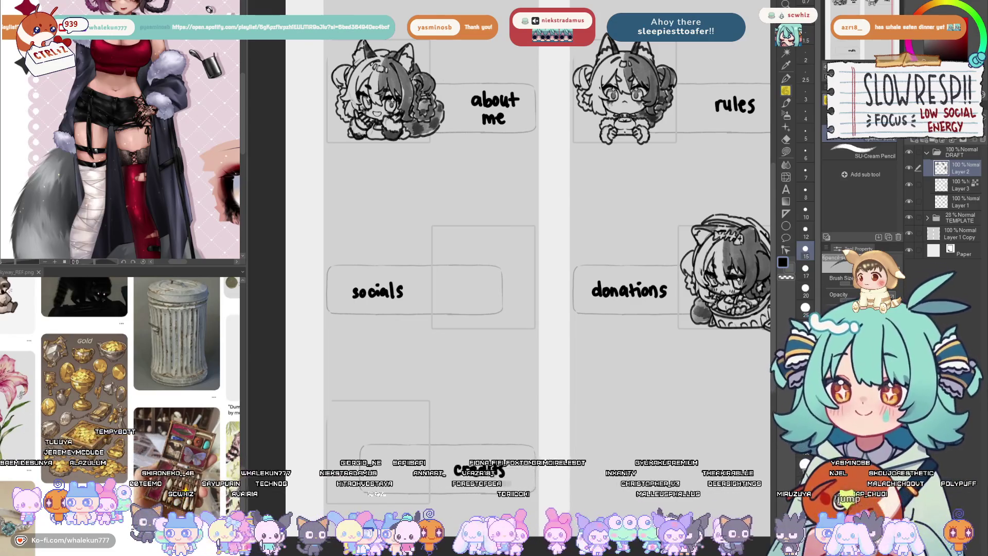
pyautogui.moveTo(569, 334)
pyautogui.mouseDown()
pyautogui.moveTo(460, 391)
pyautogui.moveTo(466, 409)
pyautogui.mouseUp()
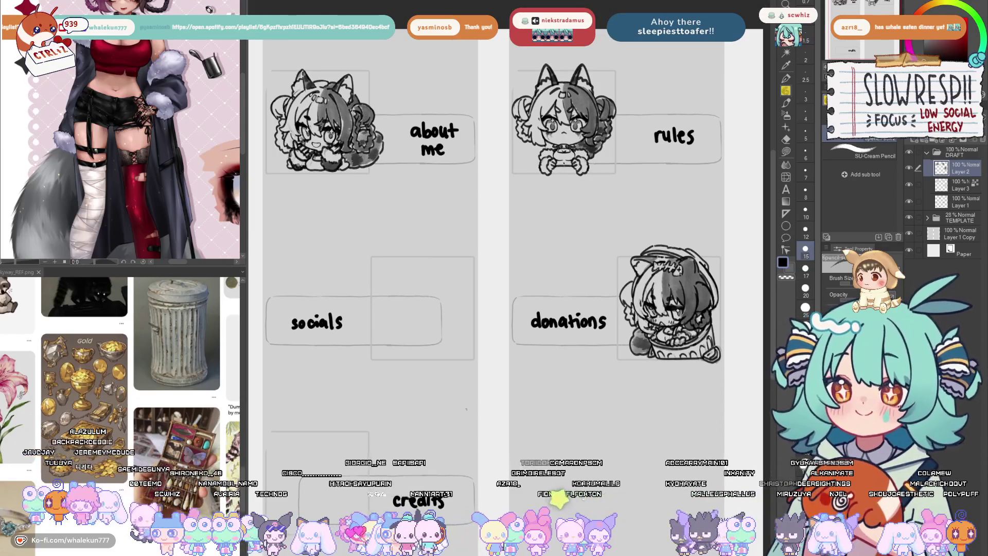
pyautogui.moveTo(466, 409); pyautogui.dragTo(492, 381)
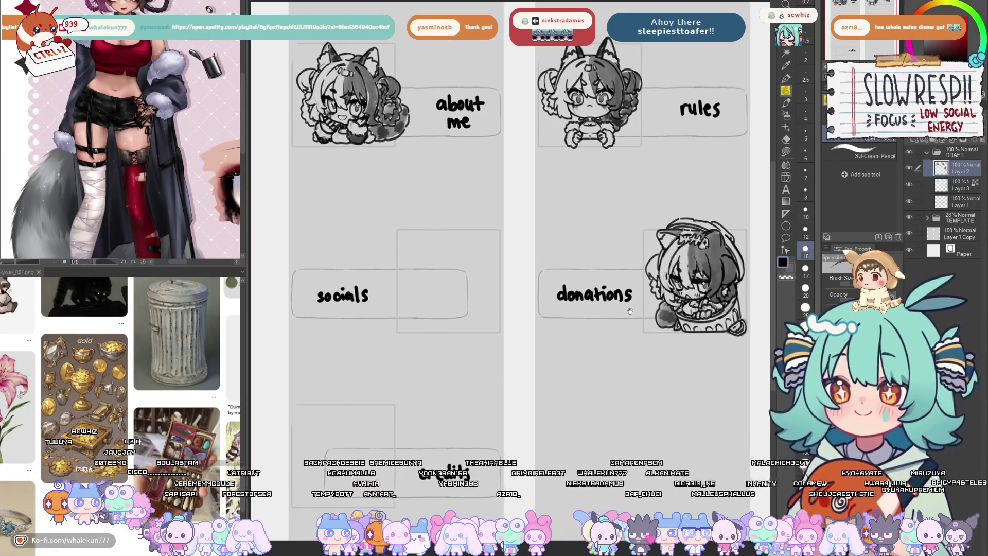
pyautogui.moveTo(630, 311); pyautogui.dragTo(663, 314)
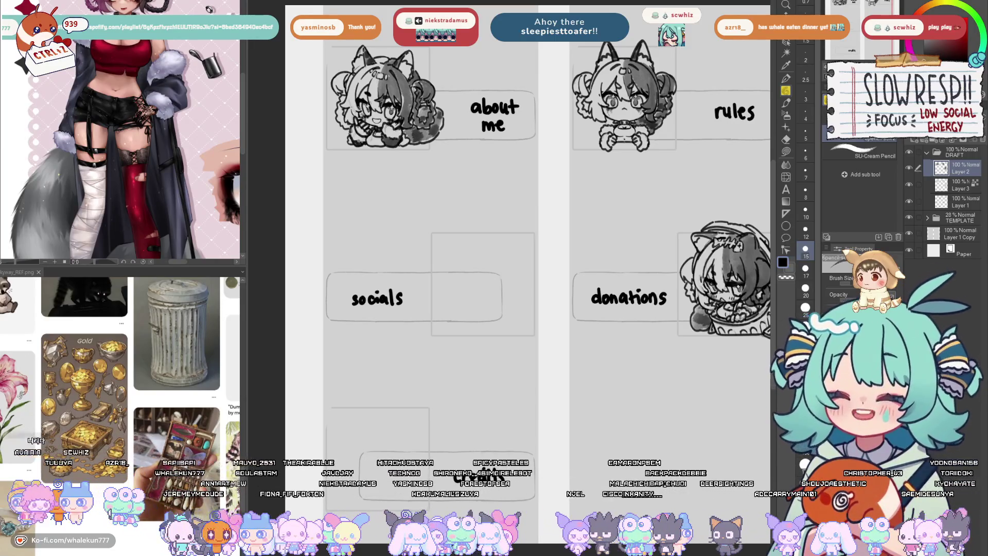
pyautogui.click(786, 78)
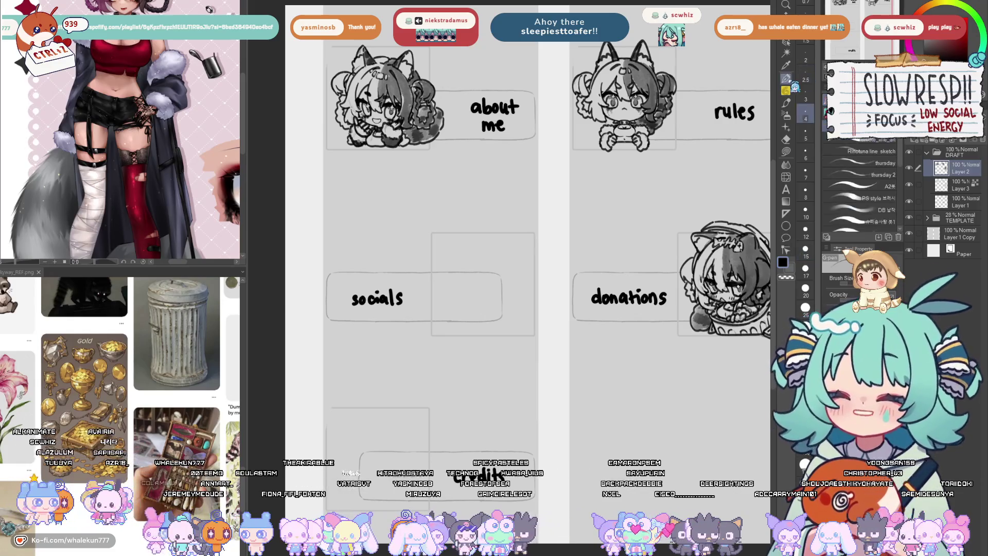
# On a new layer, handwrite the word 'dinner' in the empty middle area
pyautogui.click(927, 152)
pyautogui.hotkey('ctrl', 'shift', 'n')
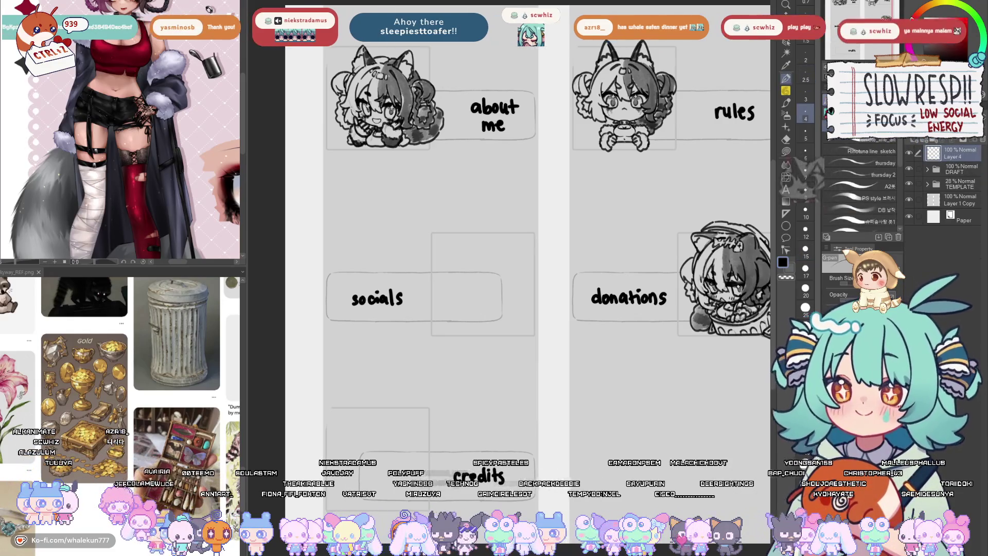
pyautogui.moveTo(685, 214); pyautogui.dragTo(631, 229)
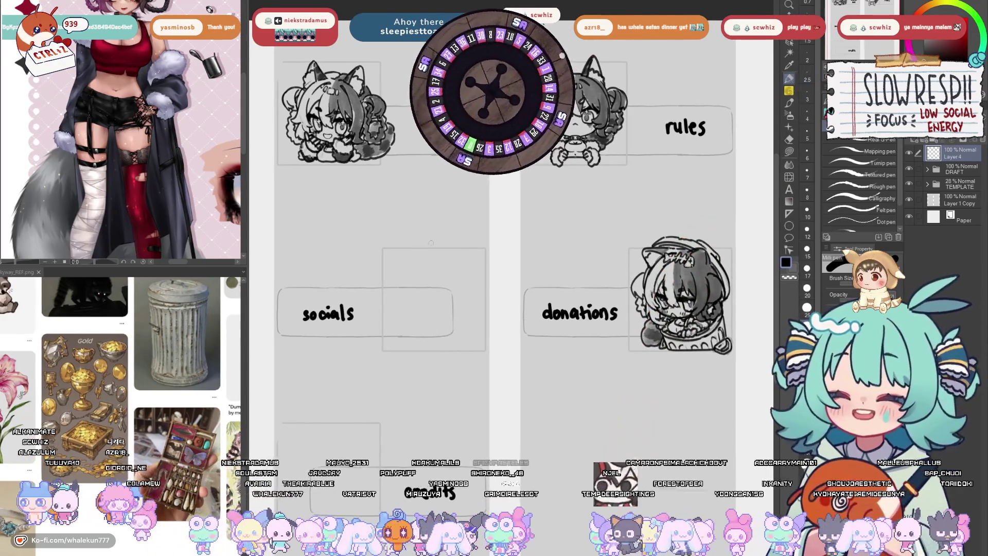
pyautogui.moveTo(471, 238)
pyautogui.mouseDown()
pyautogui.moveTo(486, 249)
pyautogui.moveTo(487, 222)
pyautogui.moveTo(509, 249)
pyautogui.moveTo(530, 249)
pyautogui.moveTo(546, 226)
pyautogui.moveTo(553, 246)
pyautogui.mouseUp()
pyautogui.moveTo(555, 246)
pyautogui.mouseDown()
pyautogui.moveTo(558, 224)
pyautogui.moveTo(569, 227)
pyautogui.mouseUp()
# Draw a small smiley face under 'dinner', redoing the mouth stroke once
pyautogui.click(490, 267)
pyautogui.click(502, 267)
pyautogui.moveTo(502, 268); pyautogui.dragTo(530, 266)
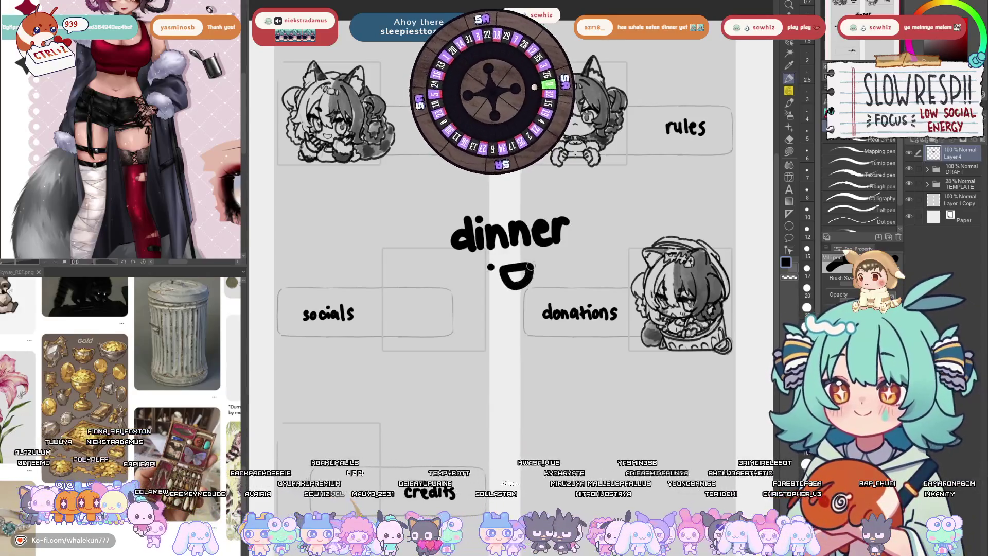
pyautogui.click(540, 261)
pyautogui.hotkey('ctrl', 'z')
pyautogui.hotkey('ctrl', 'z')
pyautogui.hotkey('ctrl', 'z')
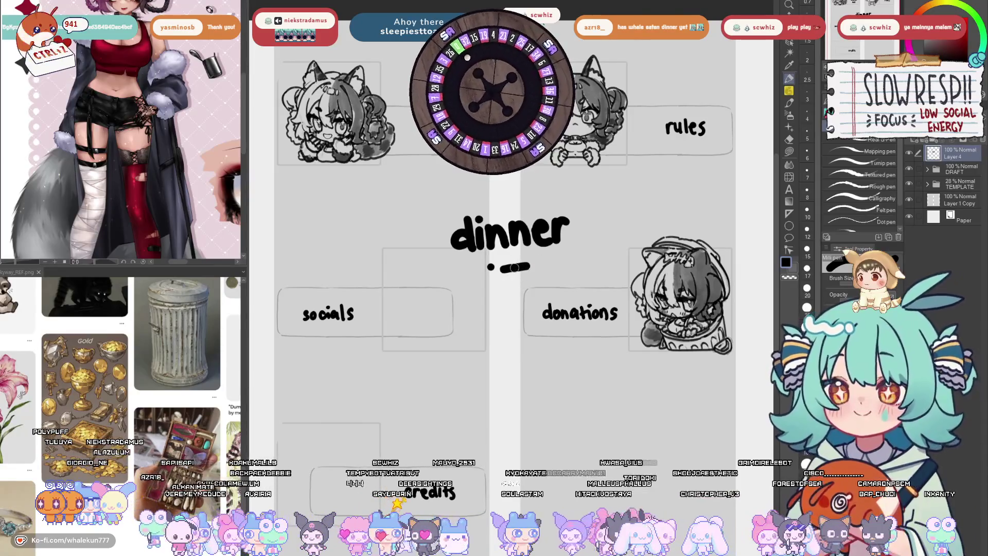
pyautogui.moveTo(500, 270); pyautogui.dragTo(518, 271)
pyautogui.click(527, 261)
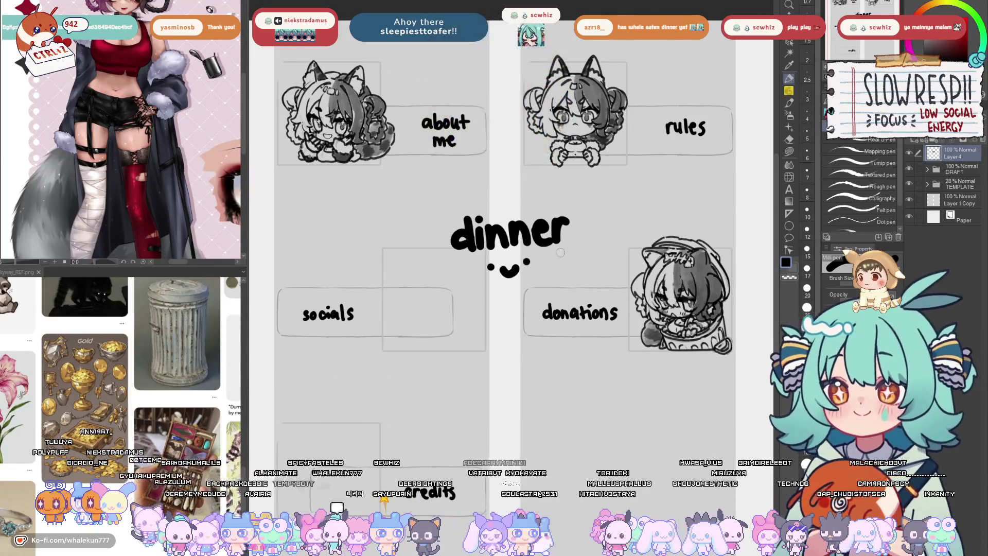
pyautogui.moveTo(638, 362); pyautogui.dragTo(638, 371)
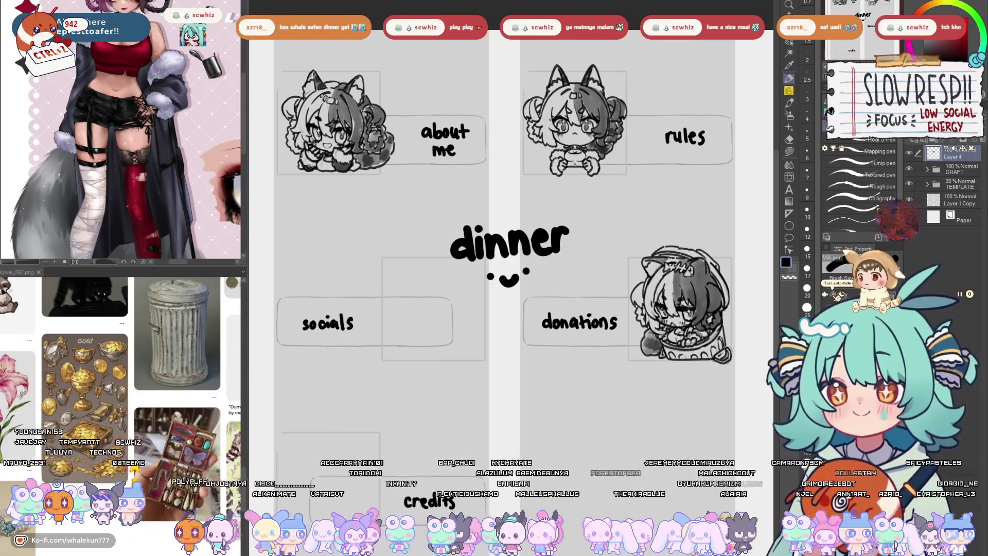
# Close the floating forest scene window and confirm Close in the 'Close app?' prompt
pyautogui.click(973, 150)
pyautogui.click(921, 214)
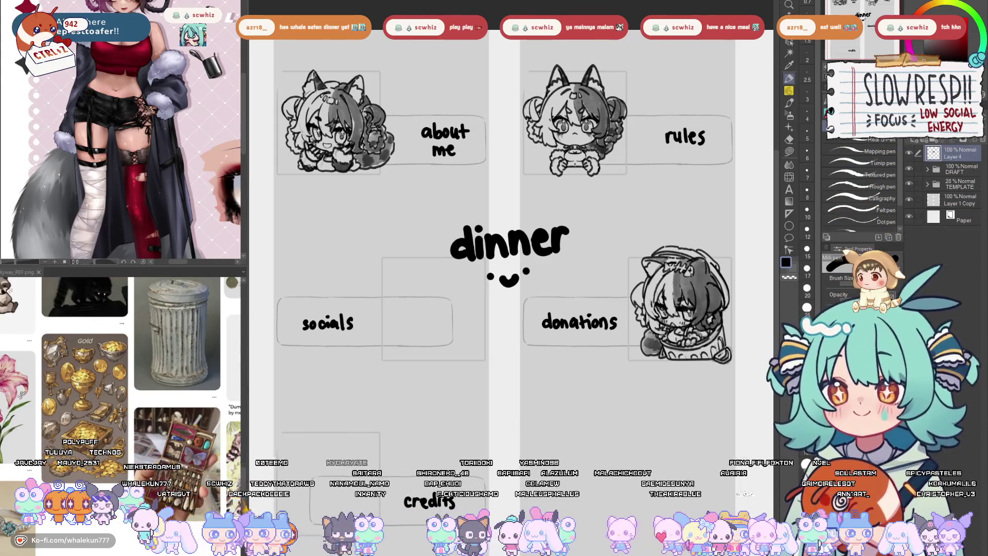
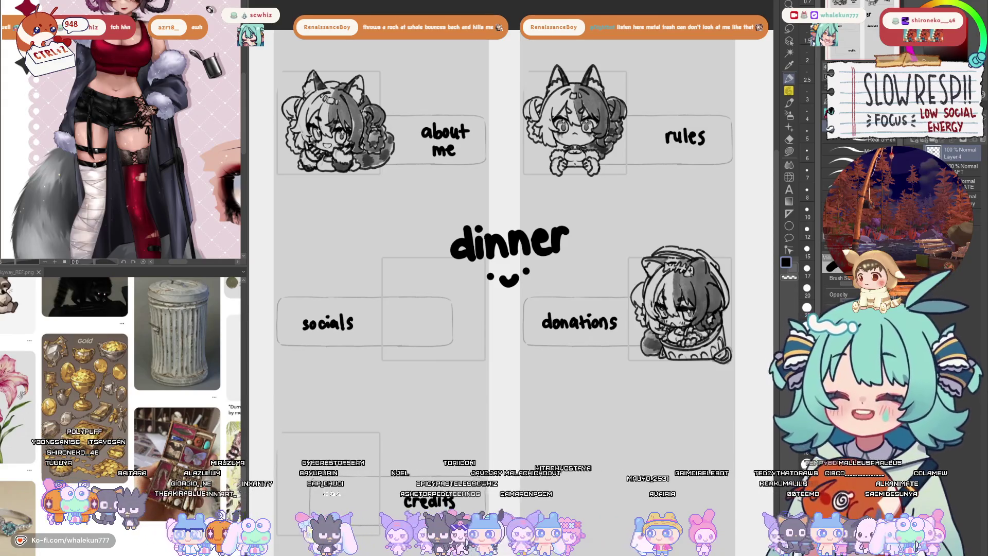
# Delete Layer 4, removing the dinner note and smiley from the panel sheet
pyautogui.click(980, 138)
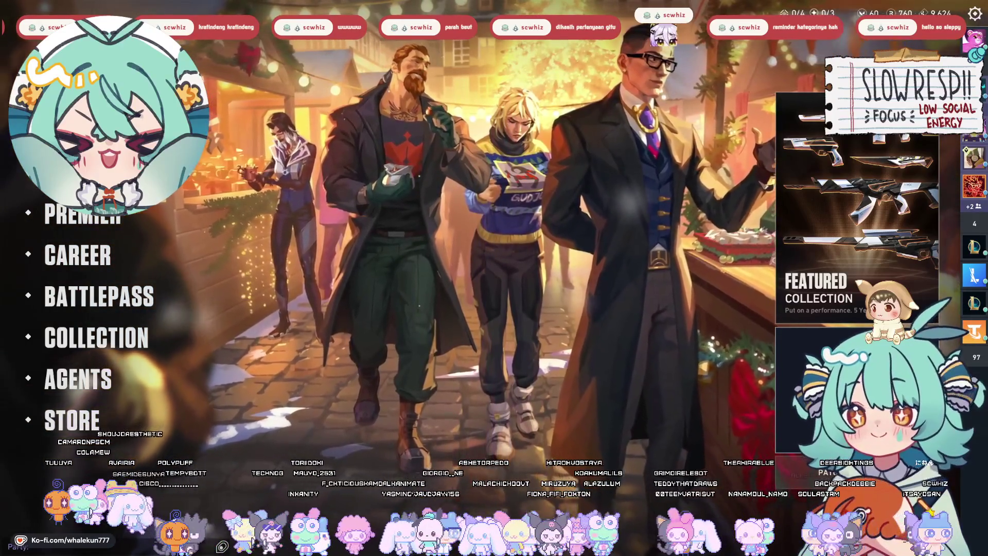
# In VALORANT, go to the PLAY lobby from the main menu
pyautogui.click(479, 12)
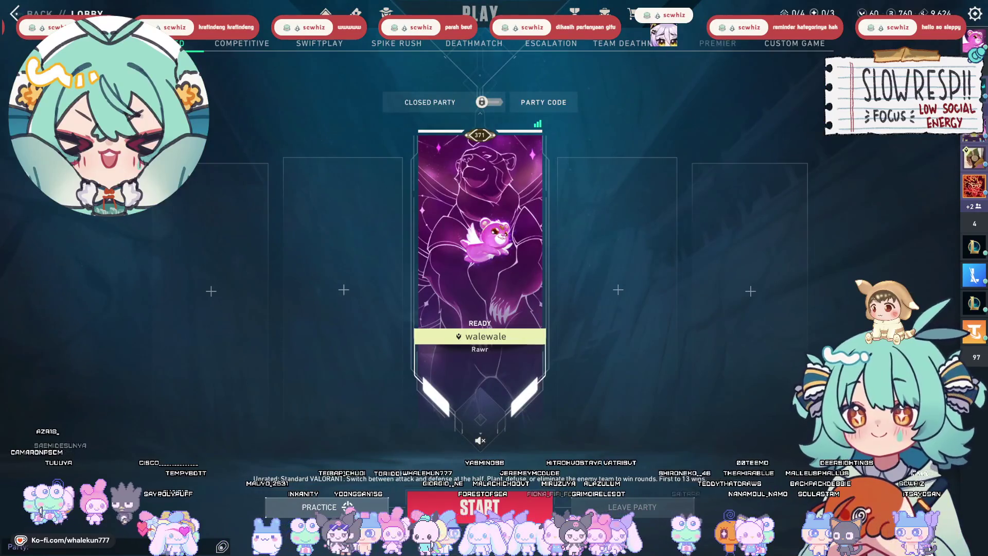